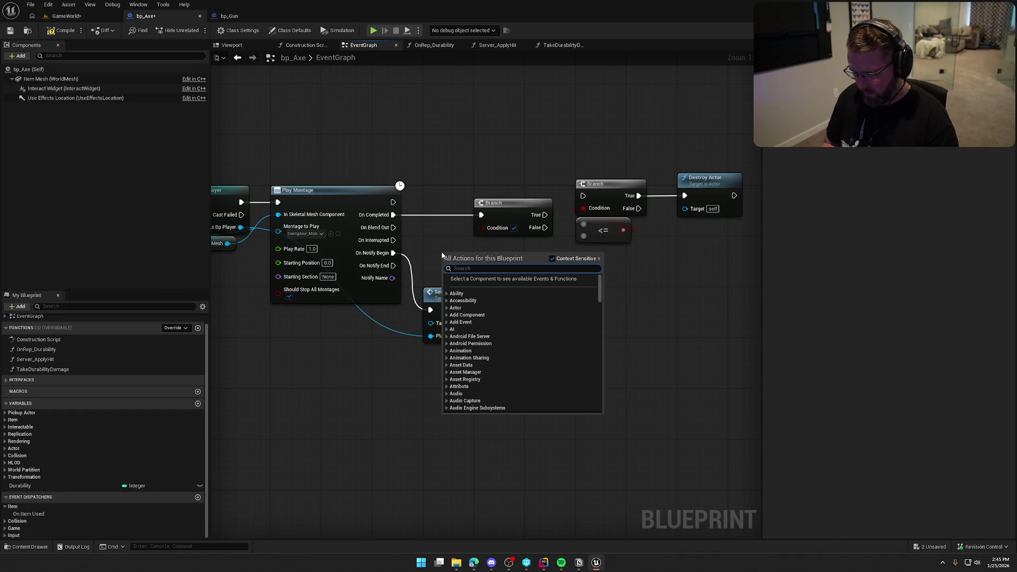
Step: Add an Is Server node and feed it into the first Branch's condition
text(is server)
click(471, 289)
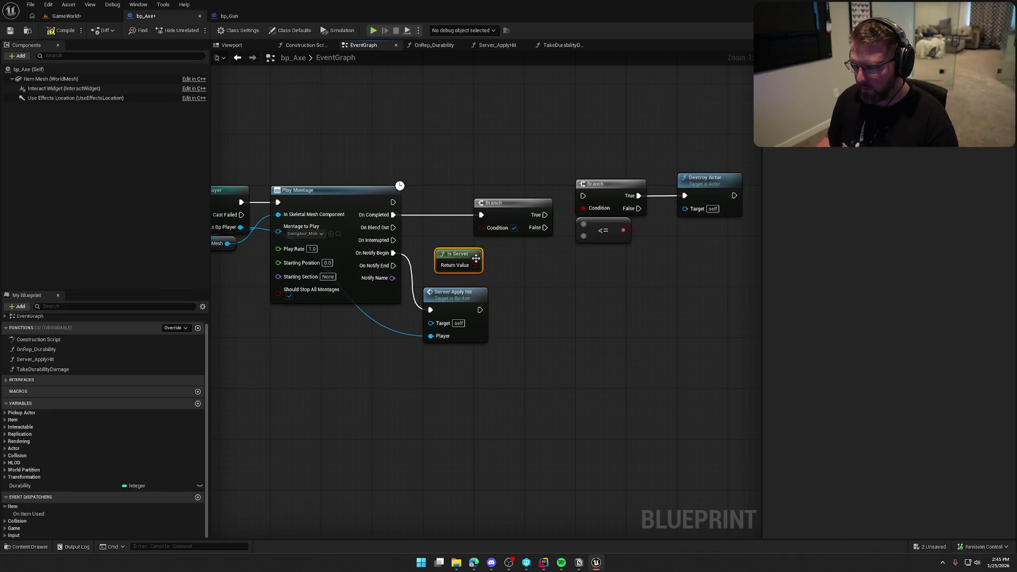
drag(479, 233, 506, 242)
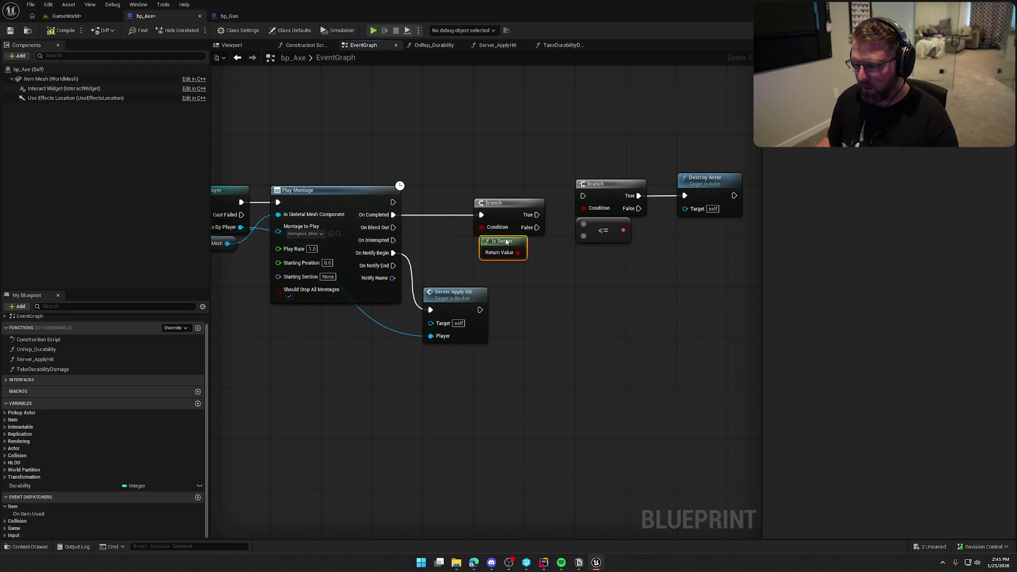
mouse_move(492, 203)
mouse_down()
mouse_move(441, 204)
mouse_move(561, 205)
mouse_up()
click(530, 236)
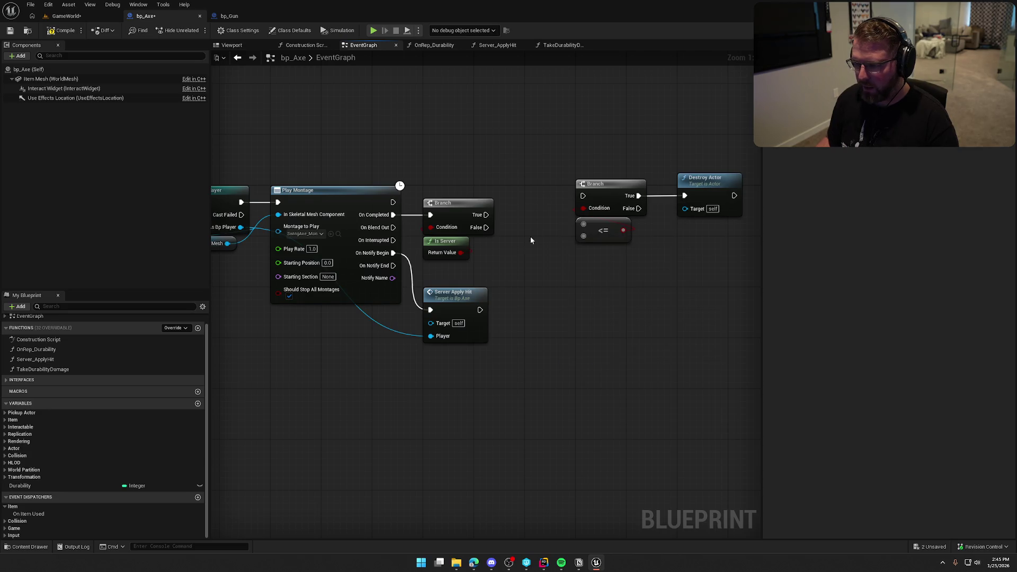
Step: Wire a Durability getter into the <= 0 check and chain the first Branch's True to the durability Branch
click(42, 485)
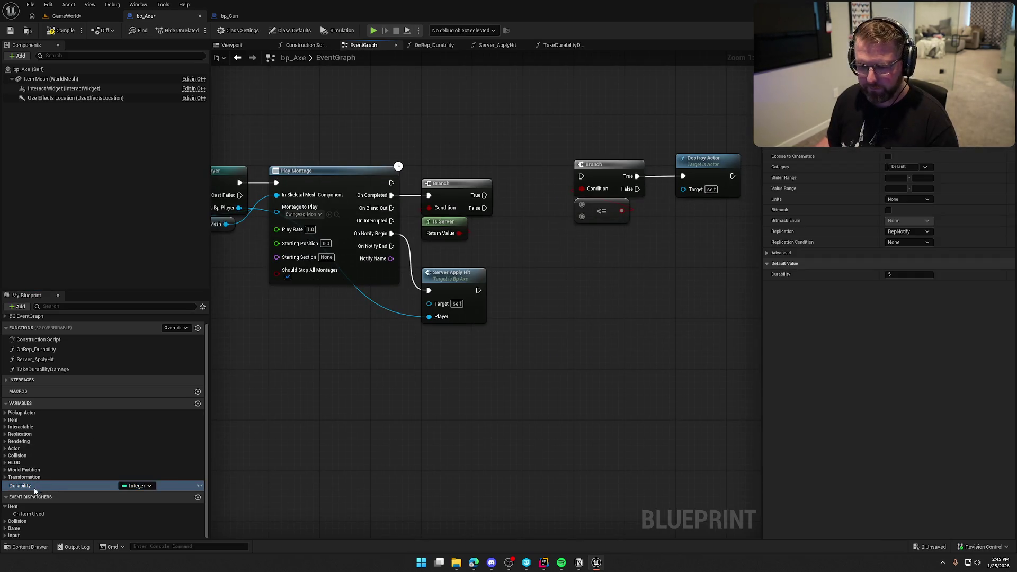
mouse_move(34, 490)
mouse_down()
mouse_move(425, 113)
mouse_move(484, 122)
mouse_move(581, 205)
mouse_up()
click(570, 86)
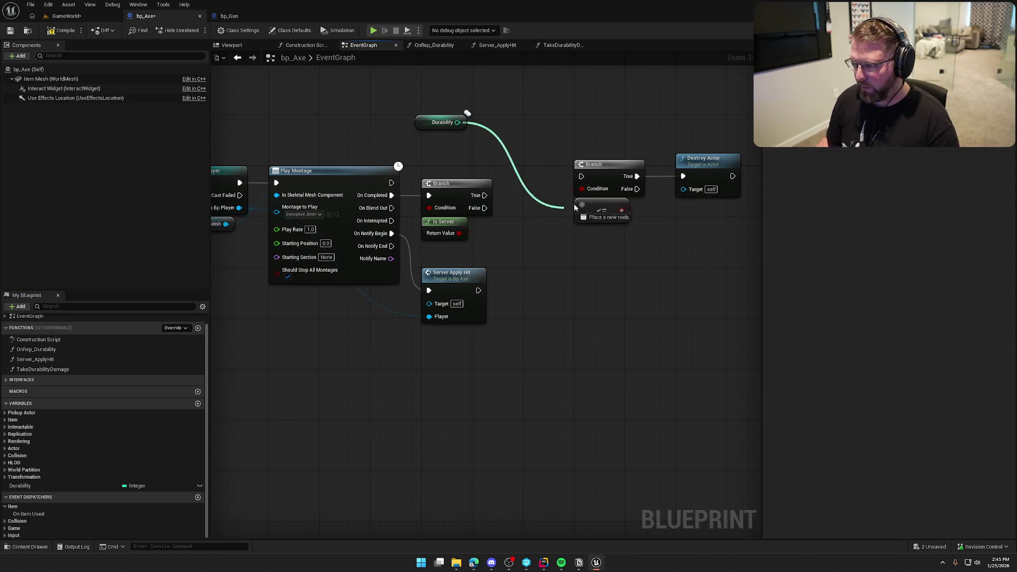
mouse_move(425, 126)
mouse_down()
mouse_move(538, 246)
mouse_move(578, 236)
mouse_up()
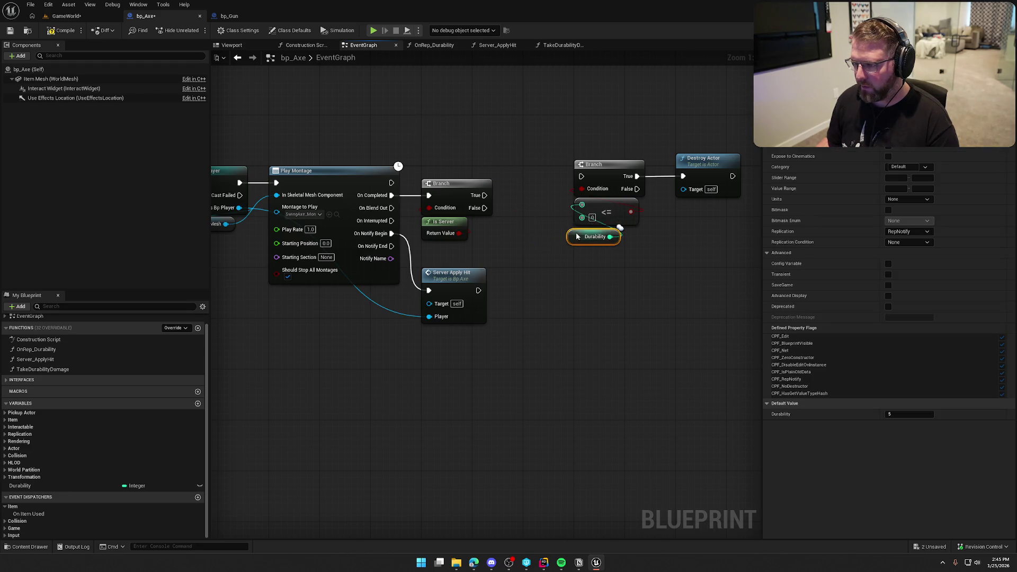
drag(484, 195, 582, 176)
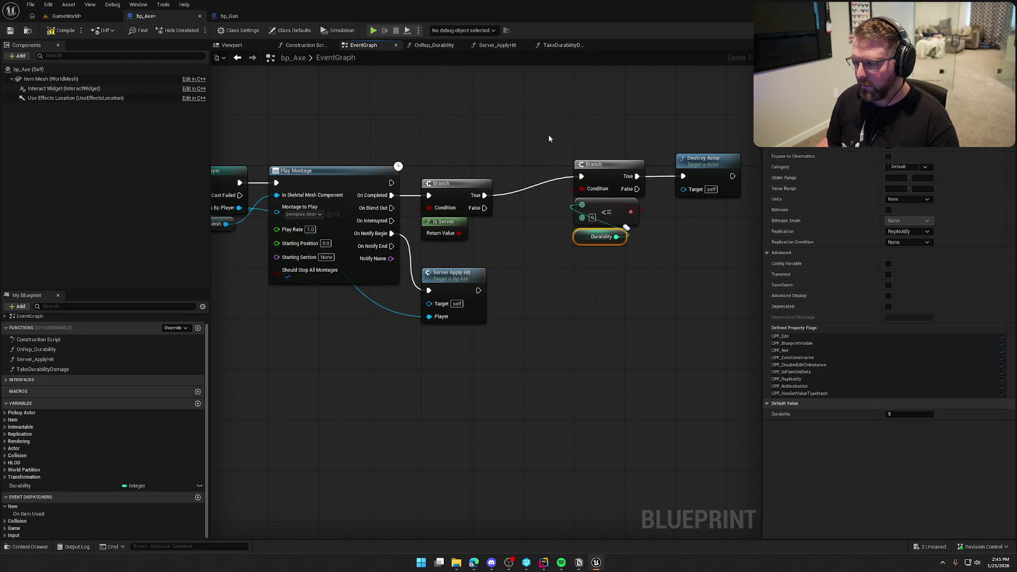
Step: Tidy the durability check and Destroy Actor nodes beside the Branch, then return to GameWorld
drag(549, 134, 747, 249)
drag(612, 172, 562, 191)
click(594, 231)
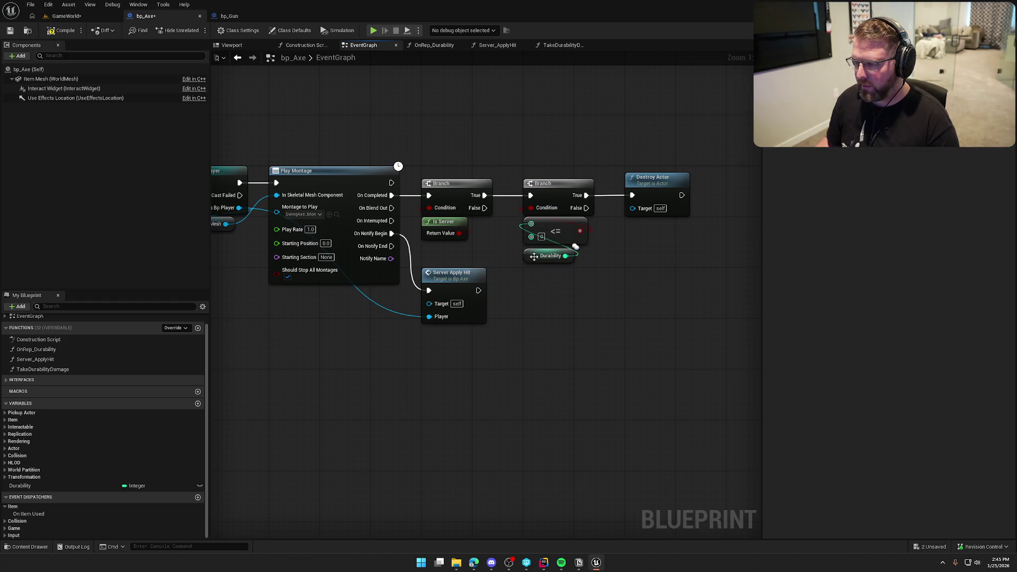
drag(534, 256, 534, 250)
click(496, 217)
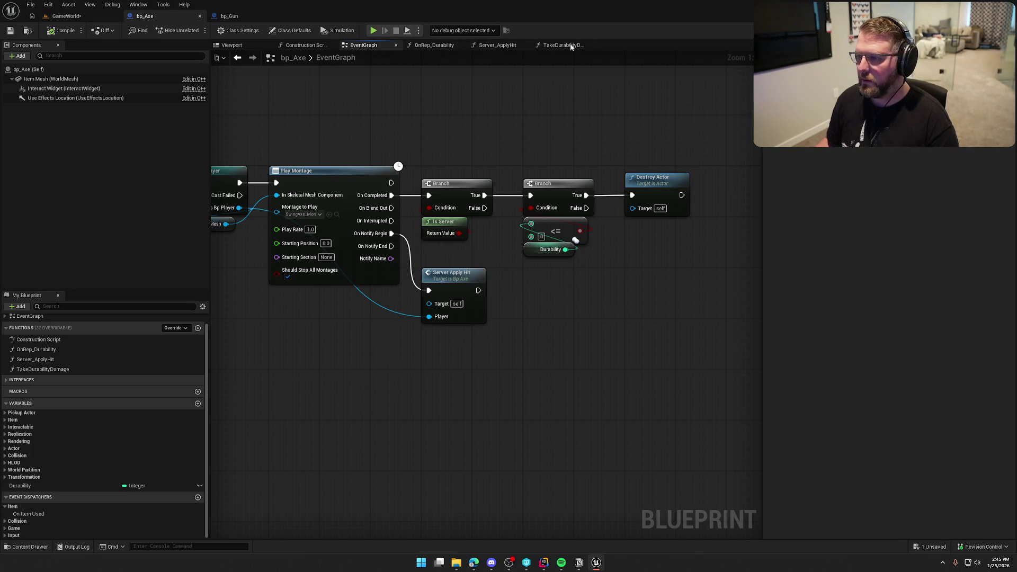
click(80, 17)
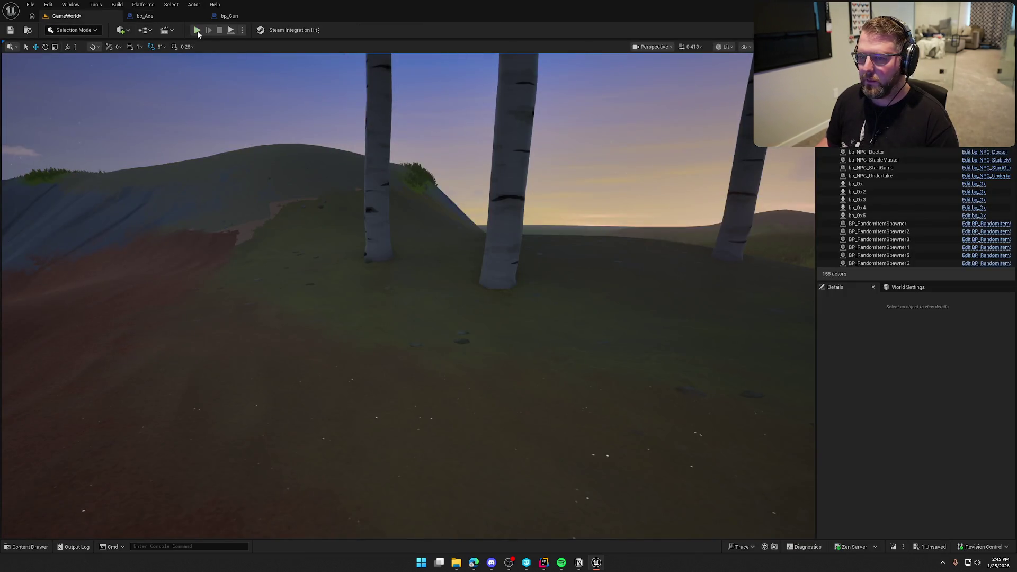
click(197, 31)
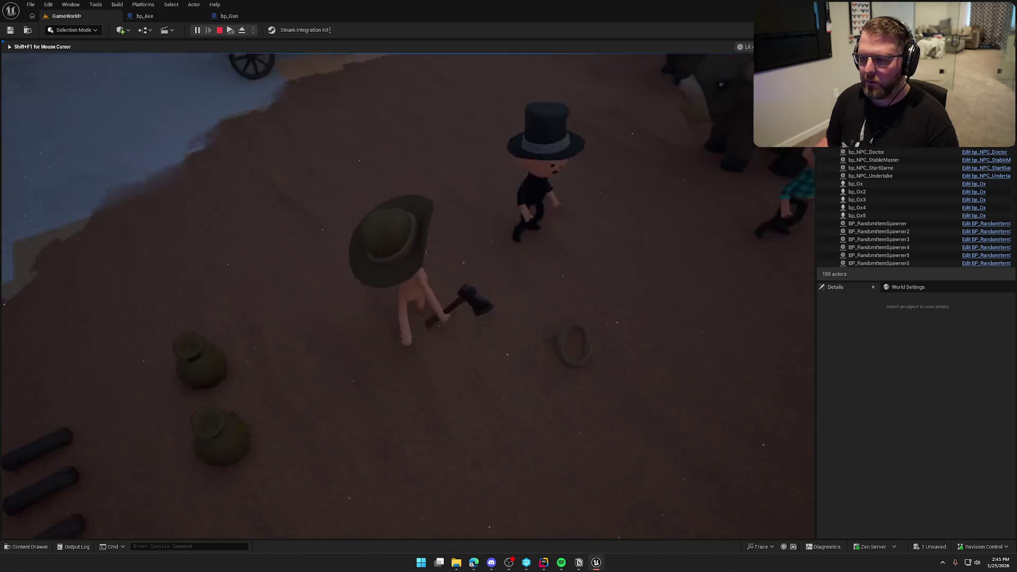
key(shift+w)
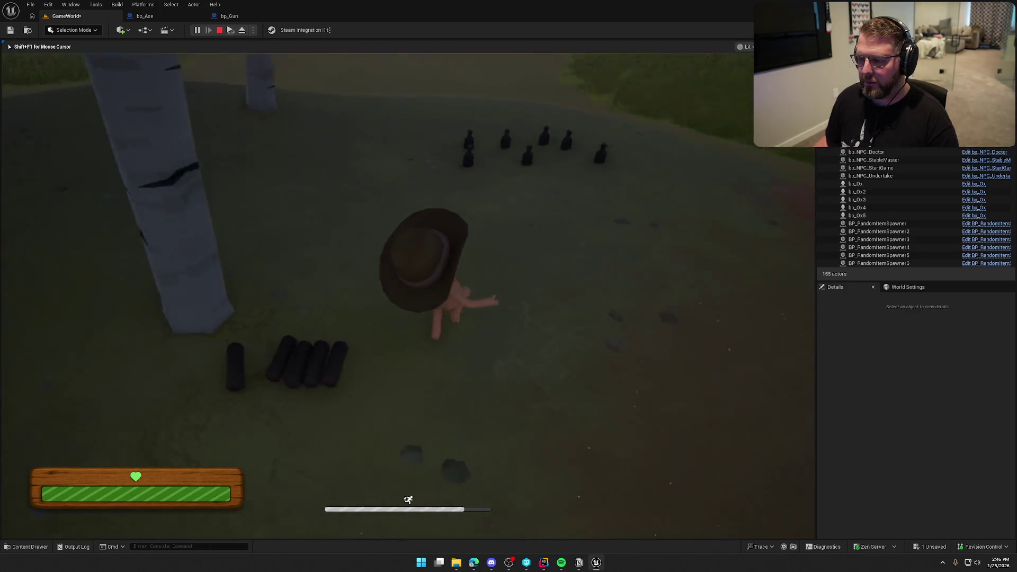
key(e)
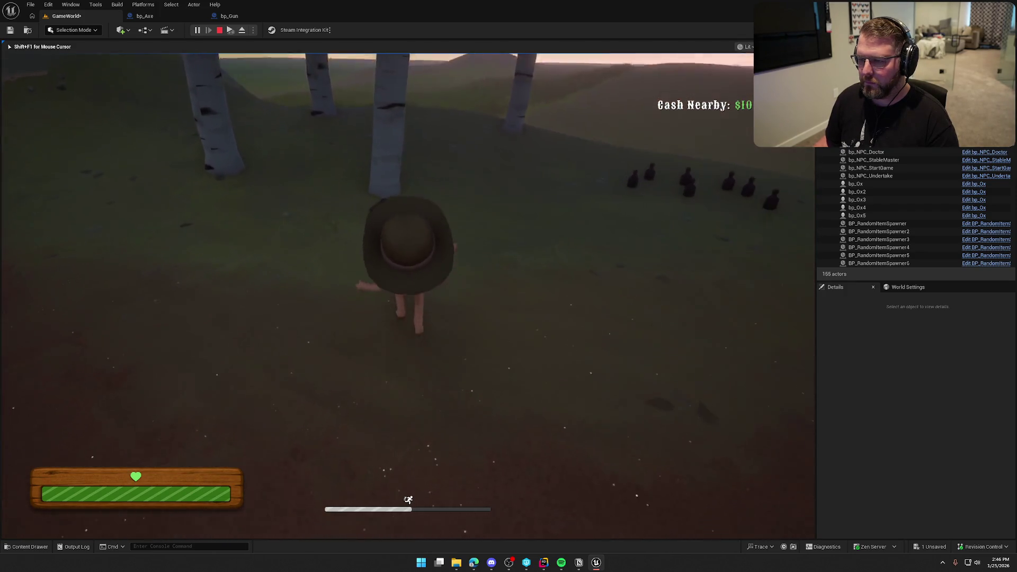
key(e)
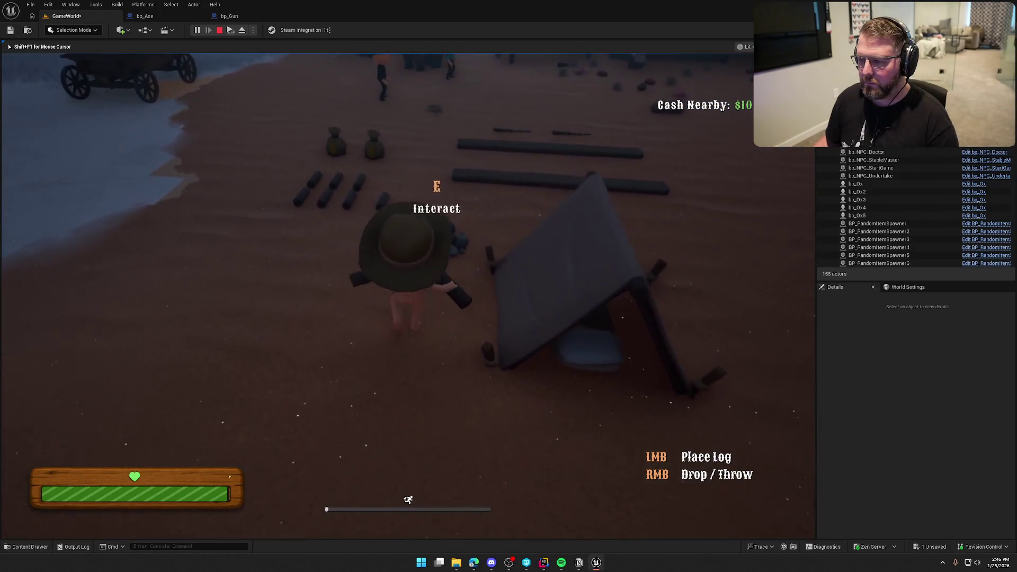
key(e)
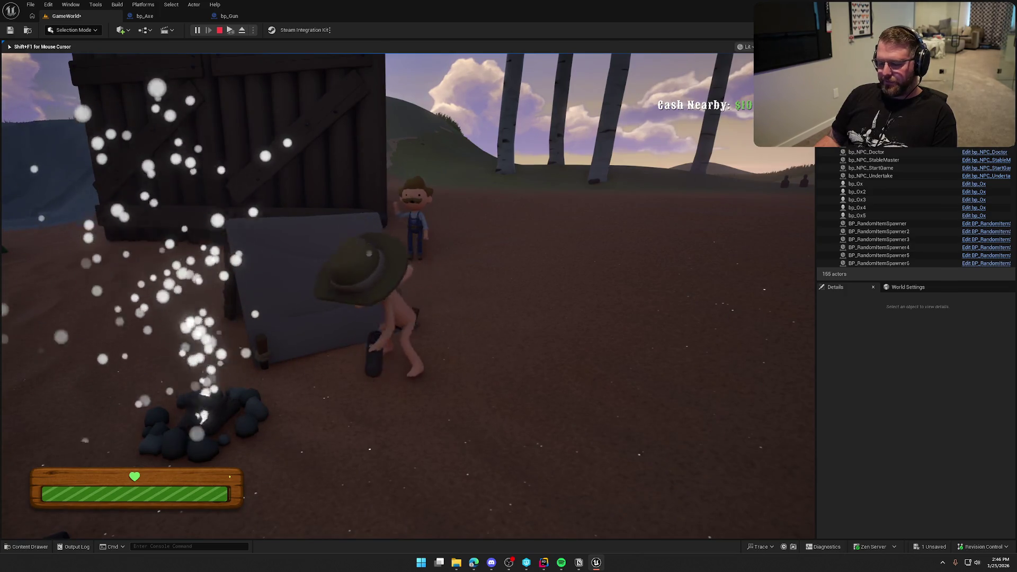
key(shift+w)
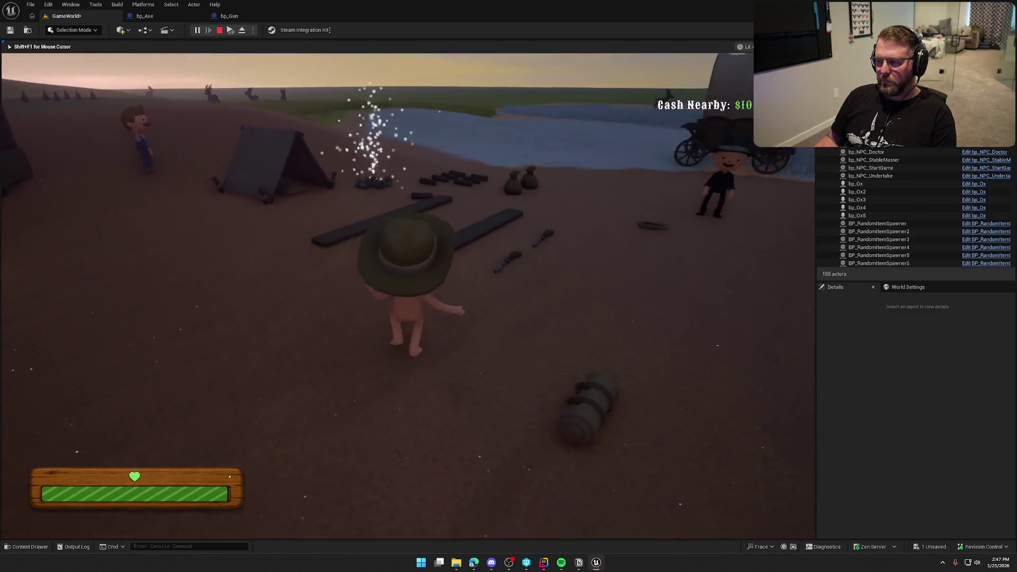
key(Escape)
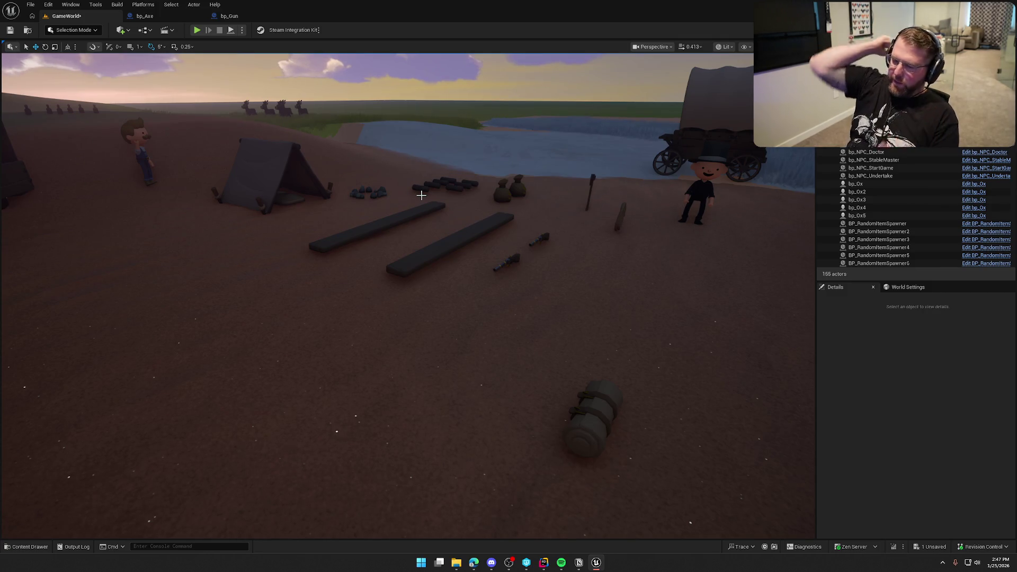
key(ctrl+space)
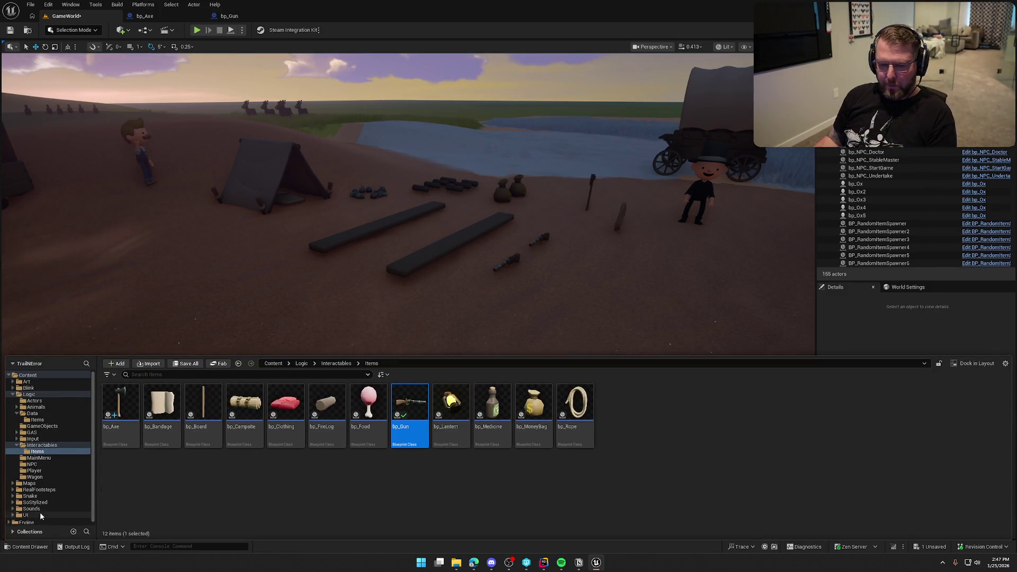
Step: Browse to UI/InGame/Interaction in the Content Drawer and select UI_GunInteraction
double_click(121, 403)
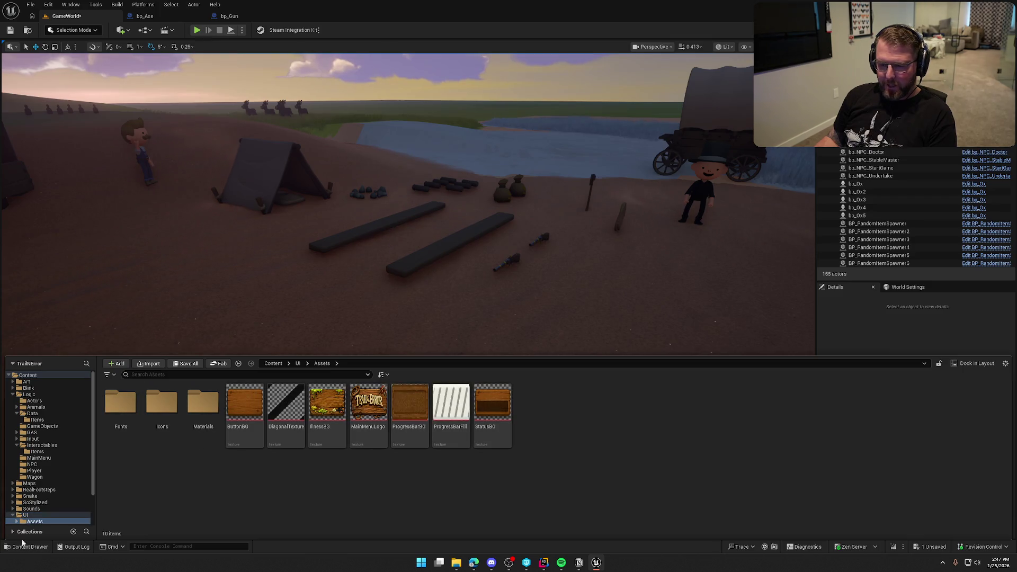
scroll(40, 516, down, 2)
click(37, 508)
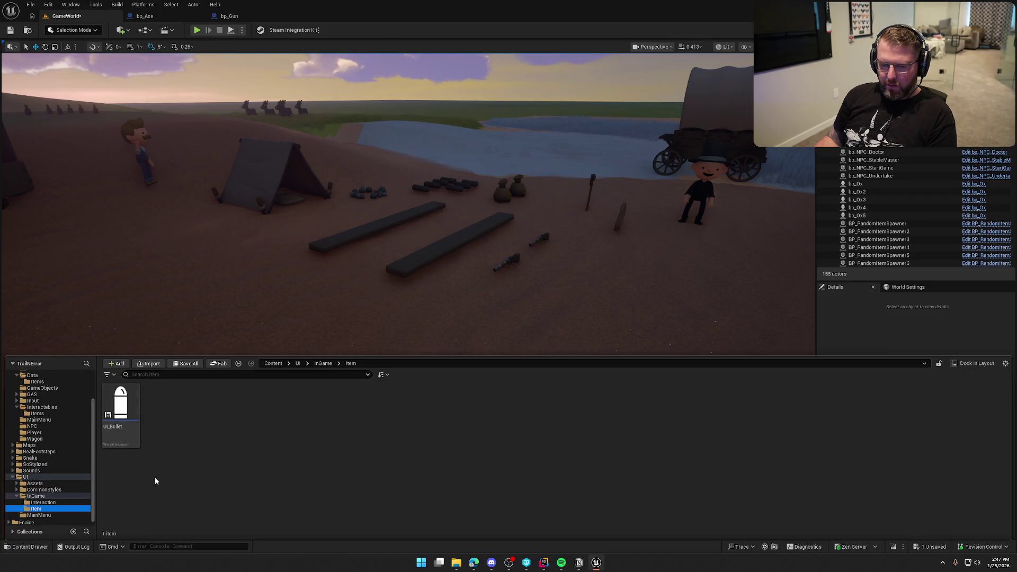
click(44, 502)
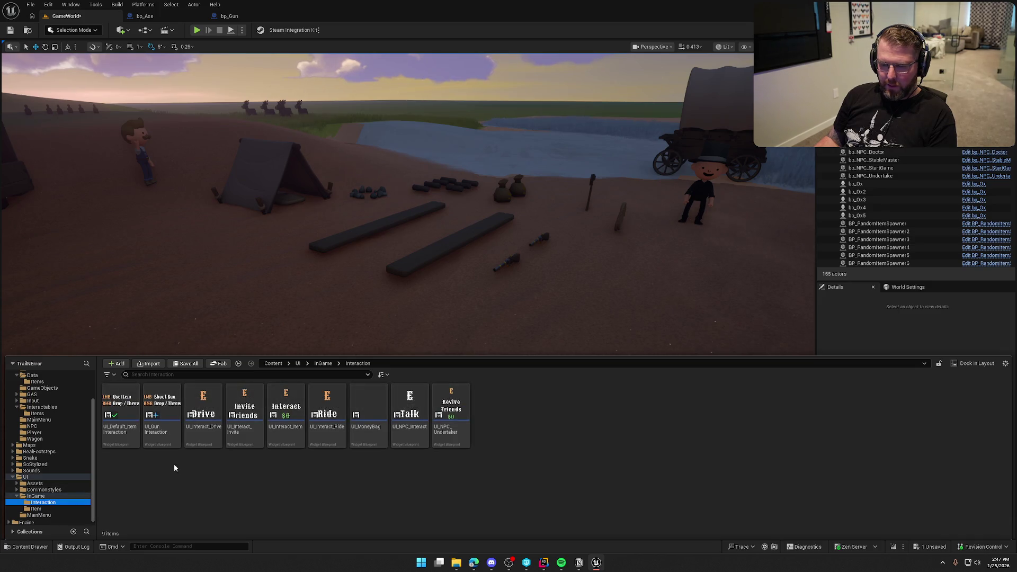
click(162, 423)
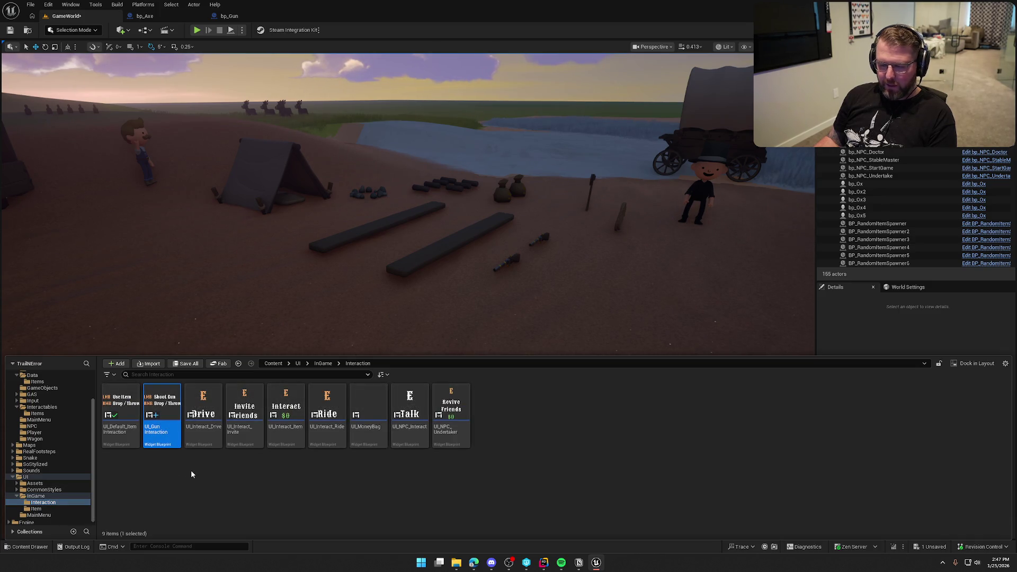
Step: Duplicate it as UI_AxeInteraction, open it, and select the Shoot Gun text
key(ctrl+d)
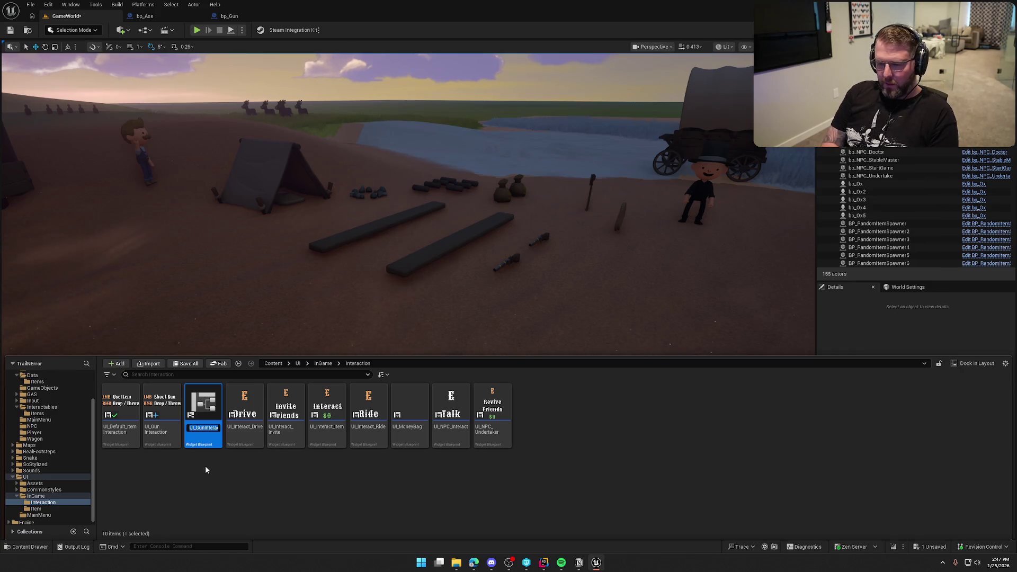
text(UI_)
text(Z)
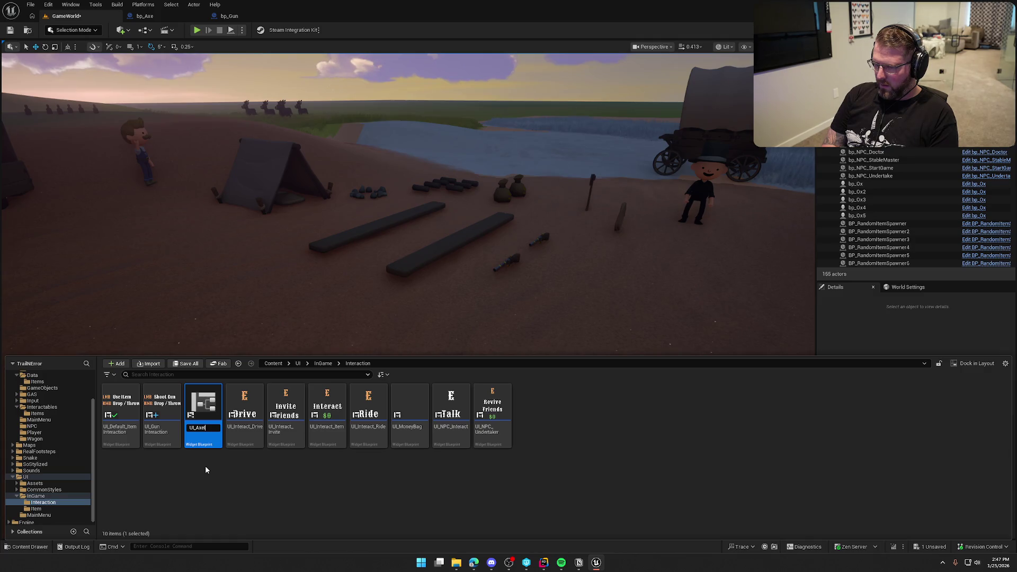
text(Interaction)
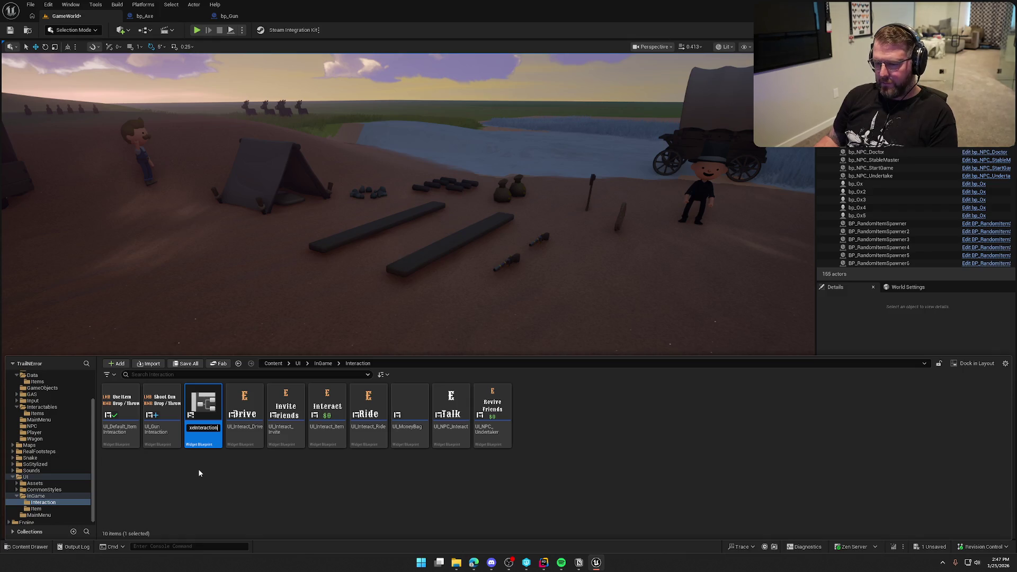
key(Return)
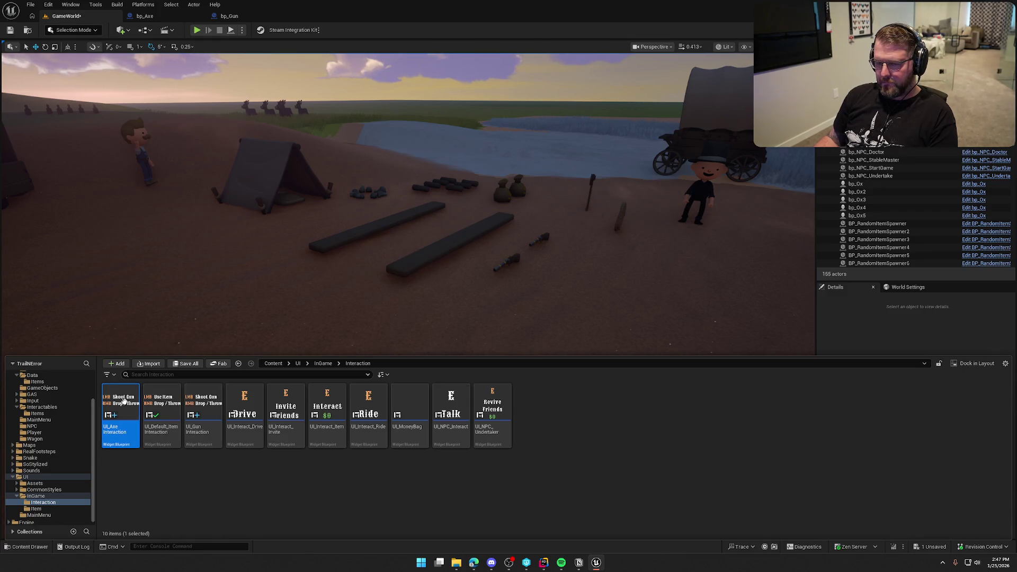
double_click(125, 404)
click(517, 304)
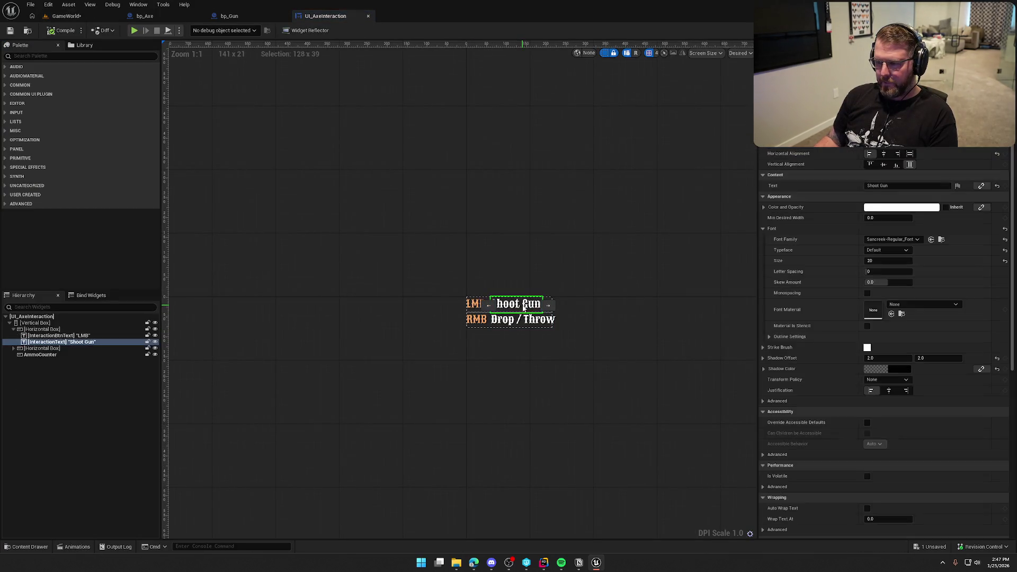
Step: Drop a Common Text into the Vertical Box and delete the AmmoCounter widget
click(892, 186)
text(Swing Axe)
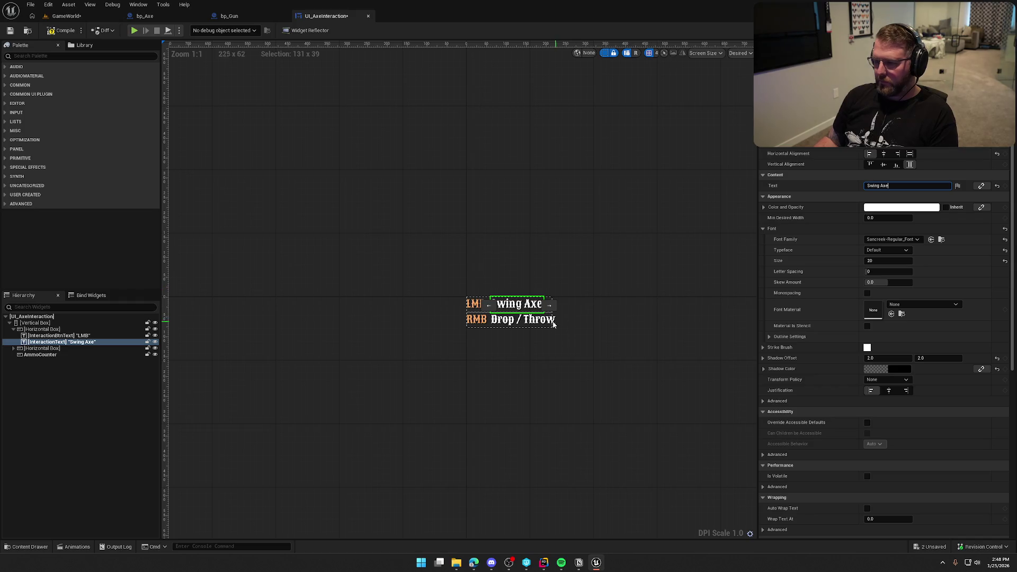
click(34, 355)
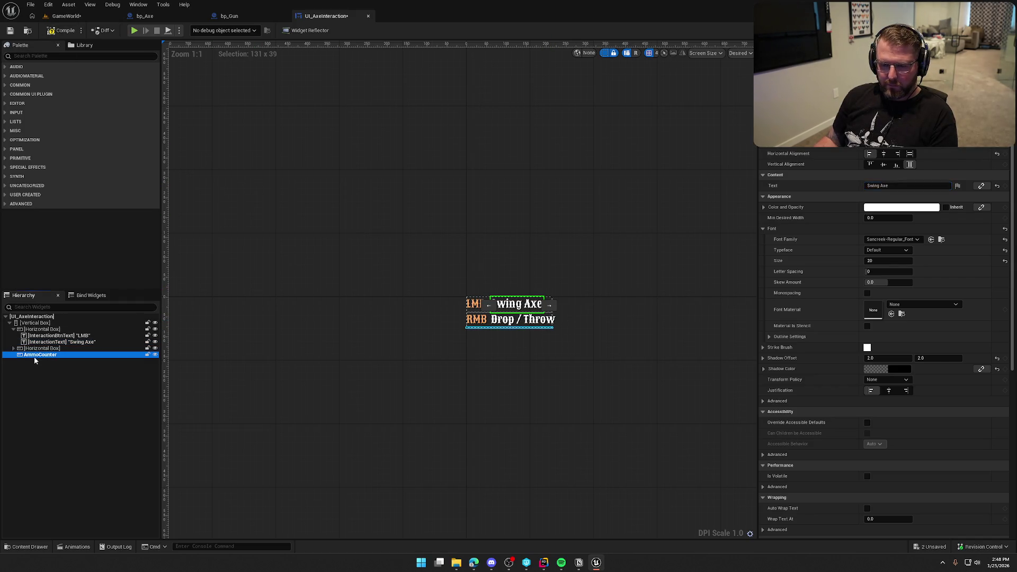
scroll(488, 386, up, 4)
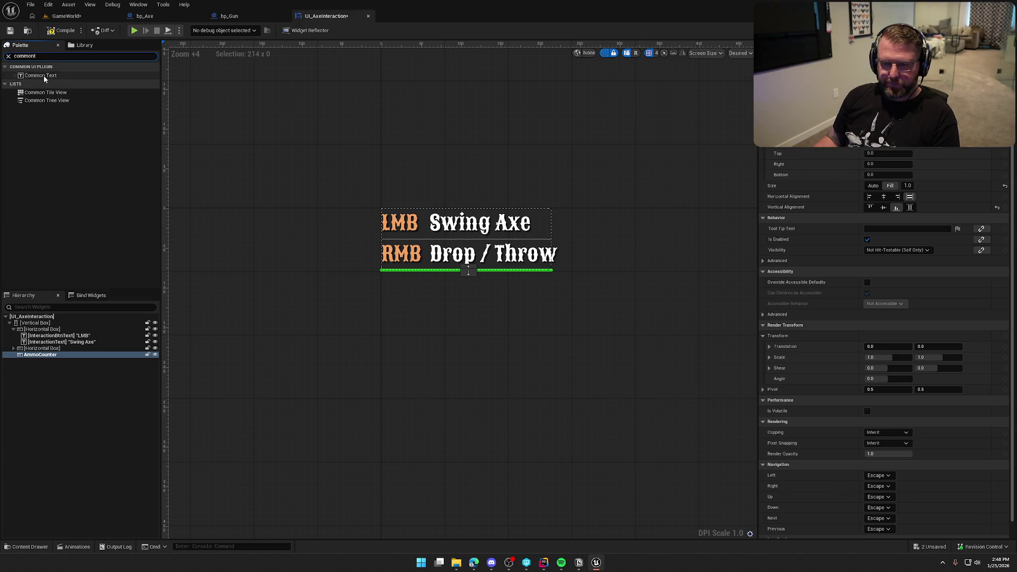
mouse_move(44, 78)
mouse_down()
mouse_move(98, 391)
mouse_move(43, 325)
mouse_up()
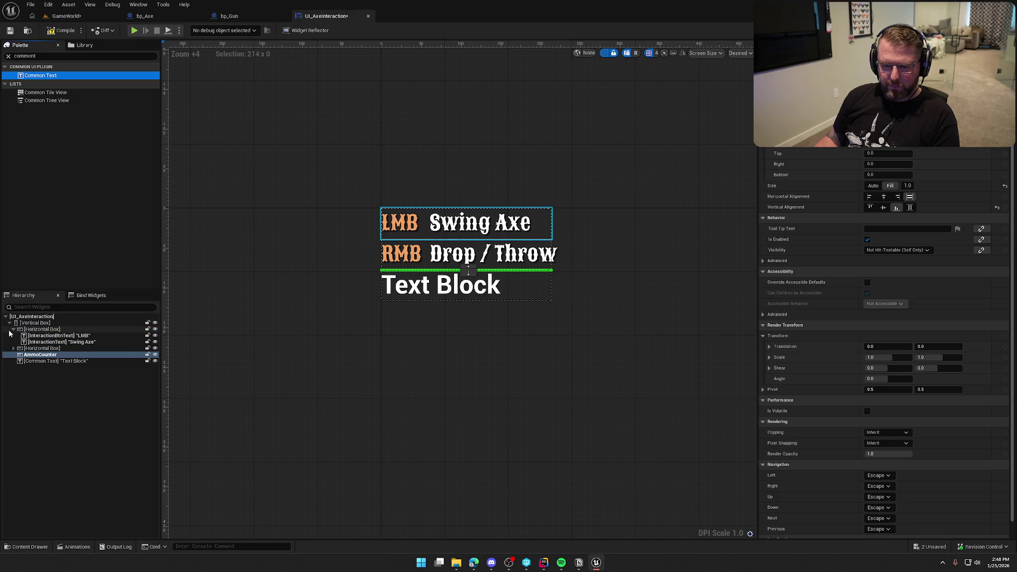
key(Up)
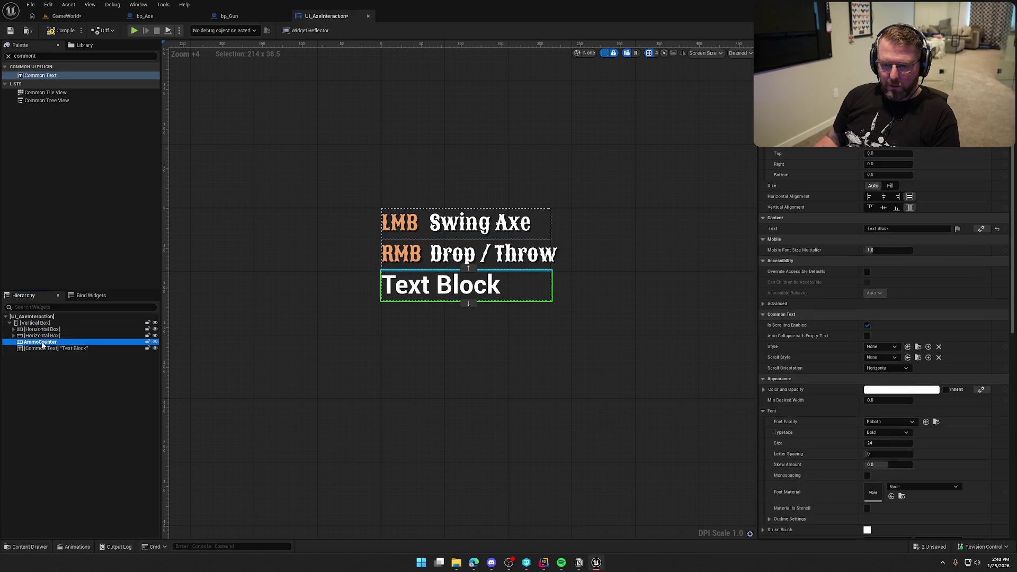
key(Delete)
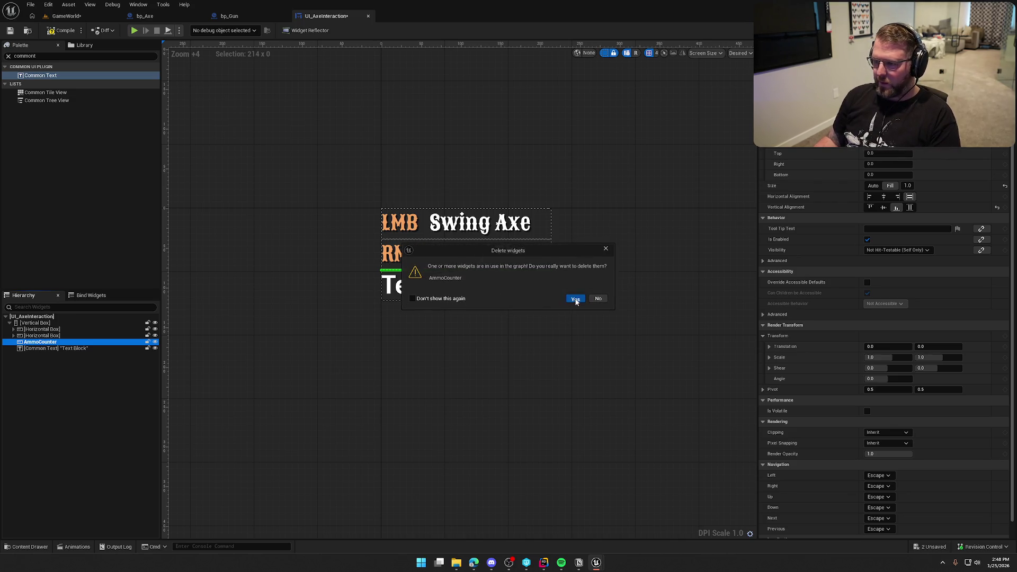
click(575, 300)
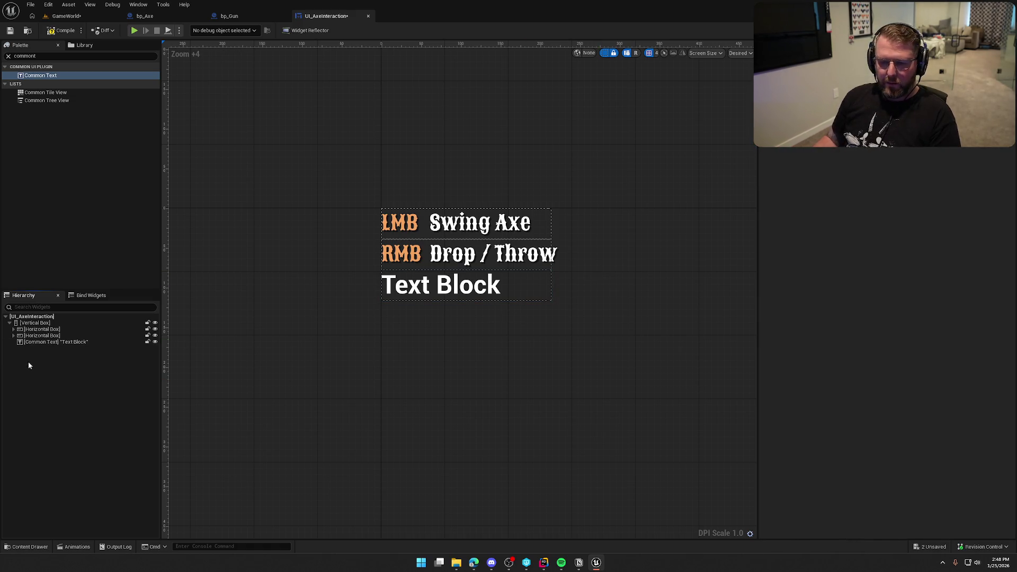
click(53, 341)
scroll(901, 367, down, 5)
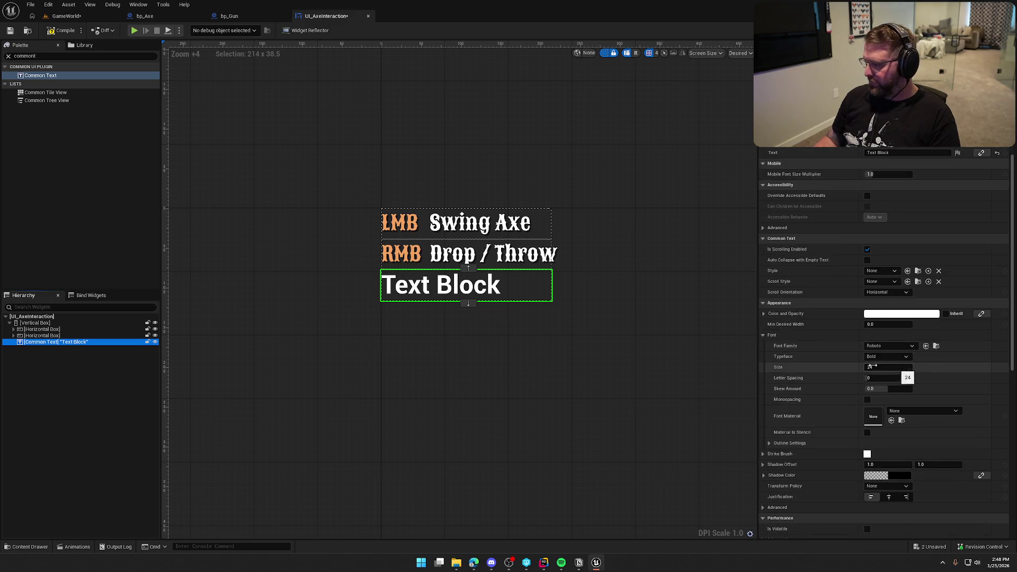
Step: Give the new Text Block the Default_12 style, making it small and orange
click(490, 253)
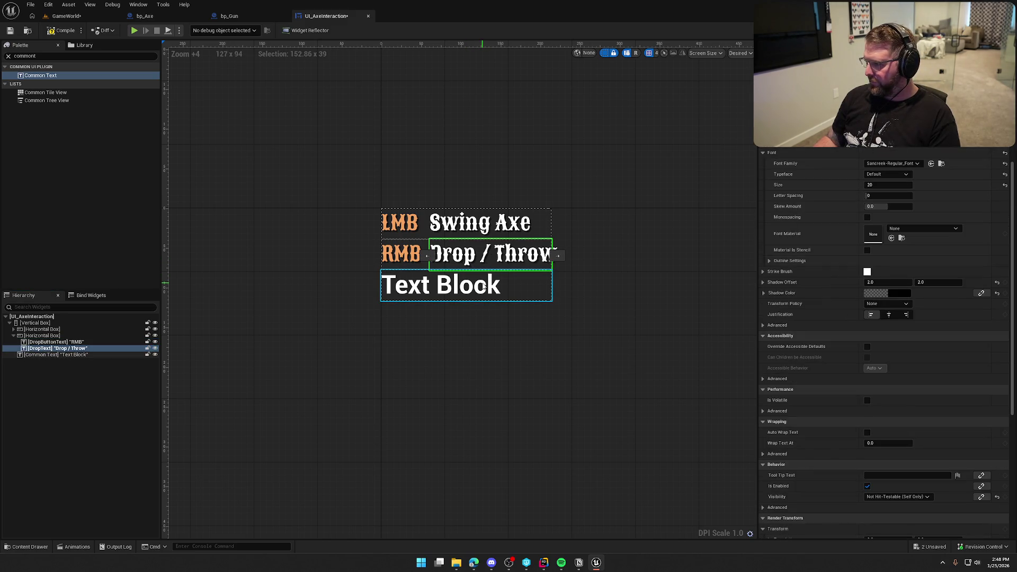
click(483, 286)
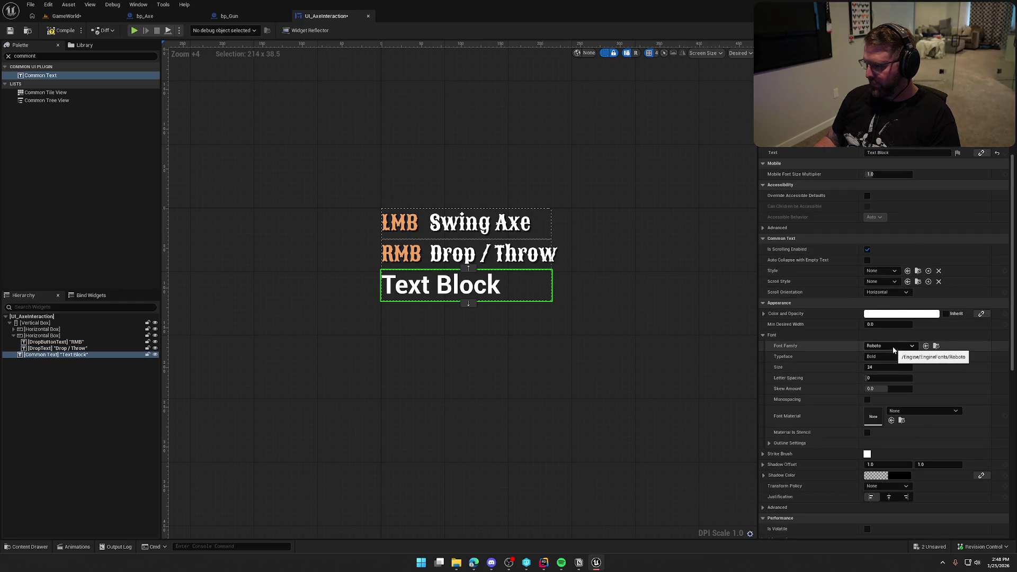
click(879, 272)
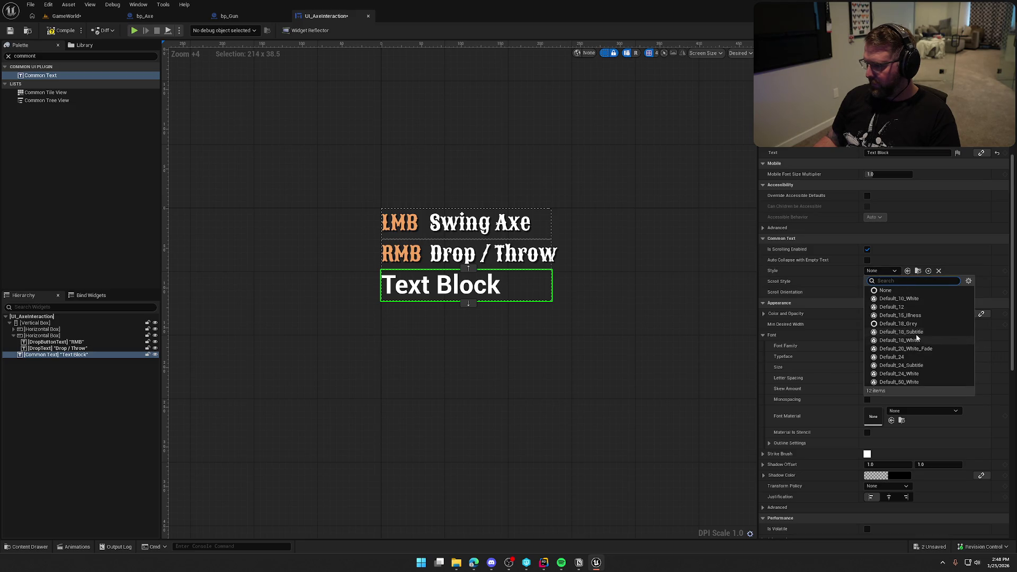
click(900, 332)
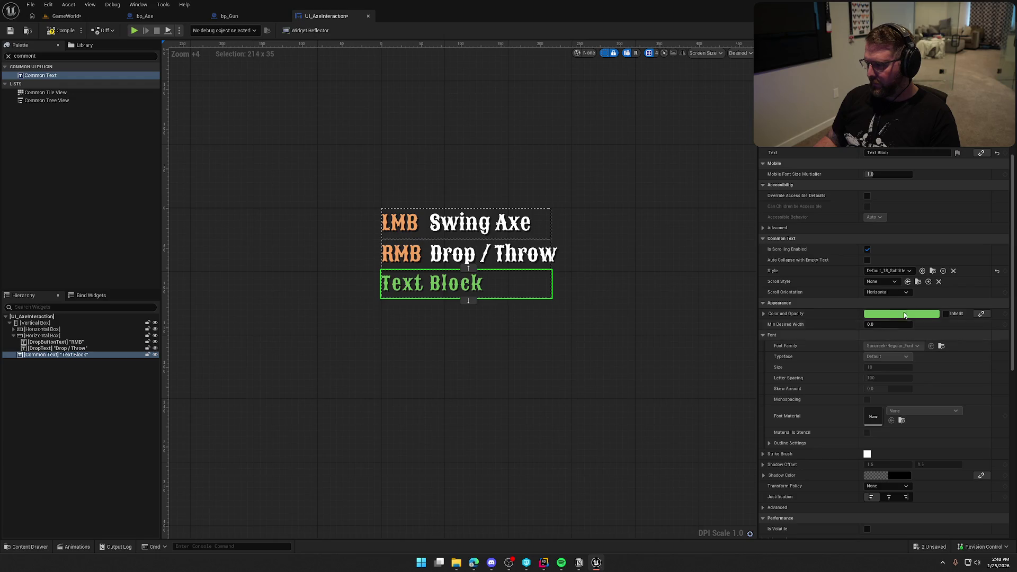
click(890, 271)
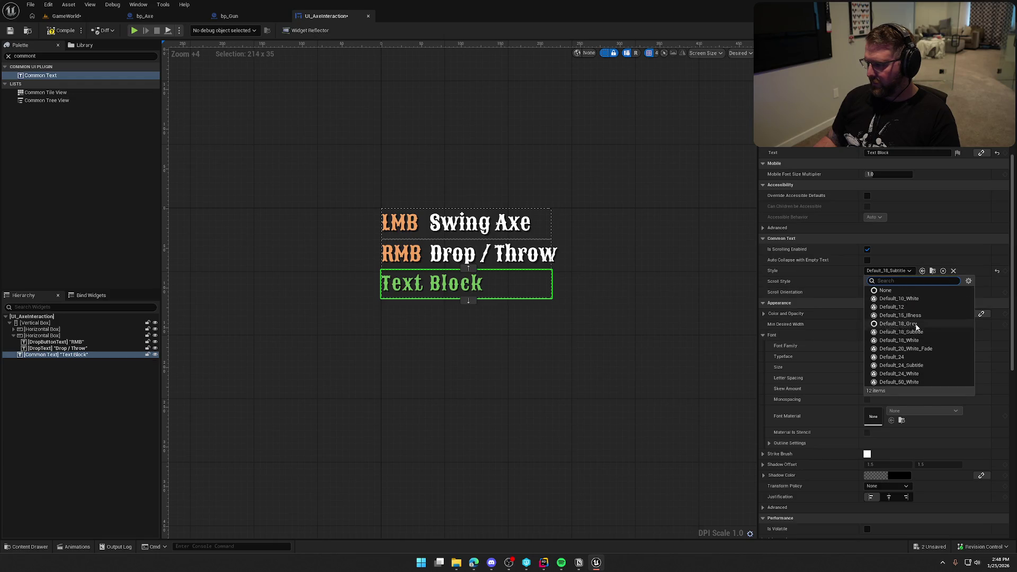
click(915, 324)
click(886, 271)
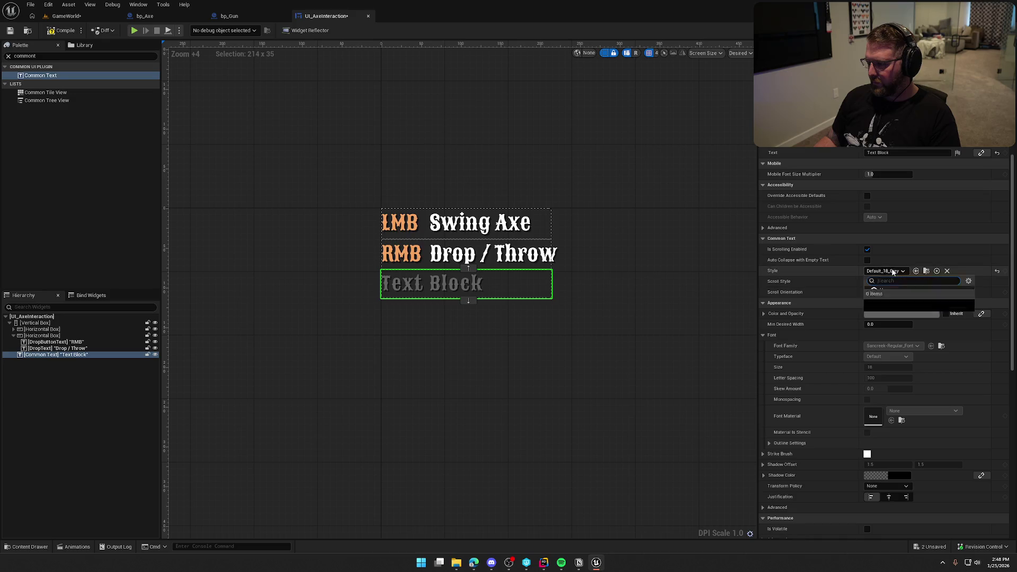
click(918, 306)
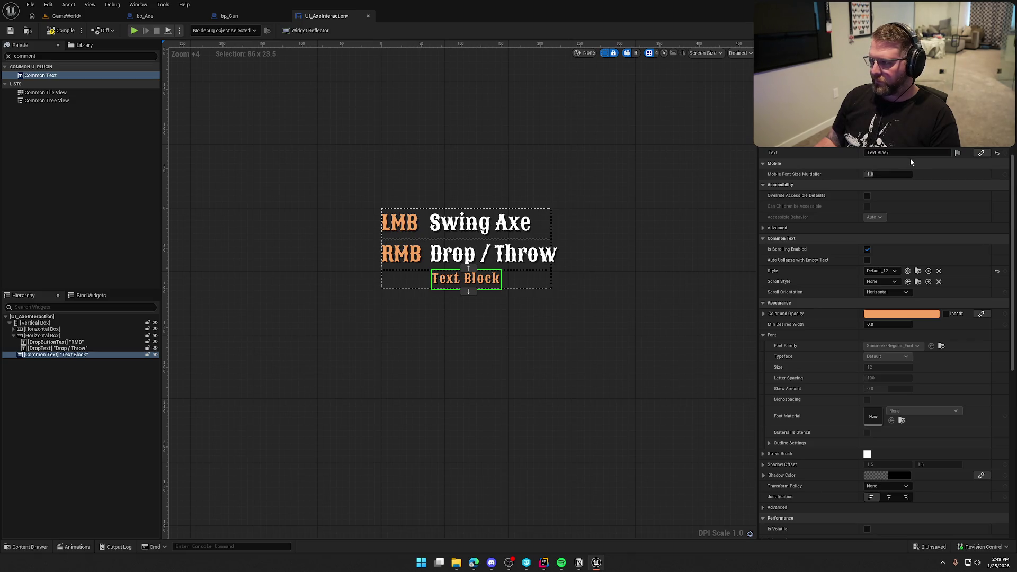
Step: Set the text block's Size to Fill and its text to 'Durability'
scroll(920, 217, up, 3)
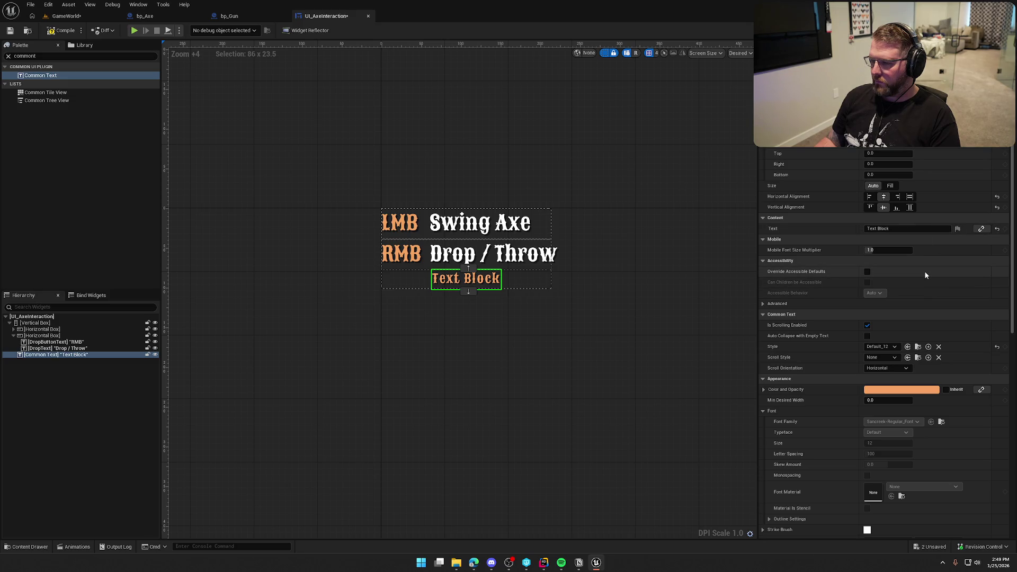
click(890, 186)
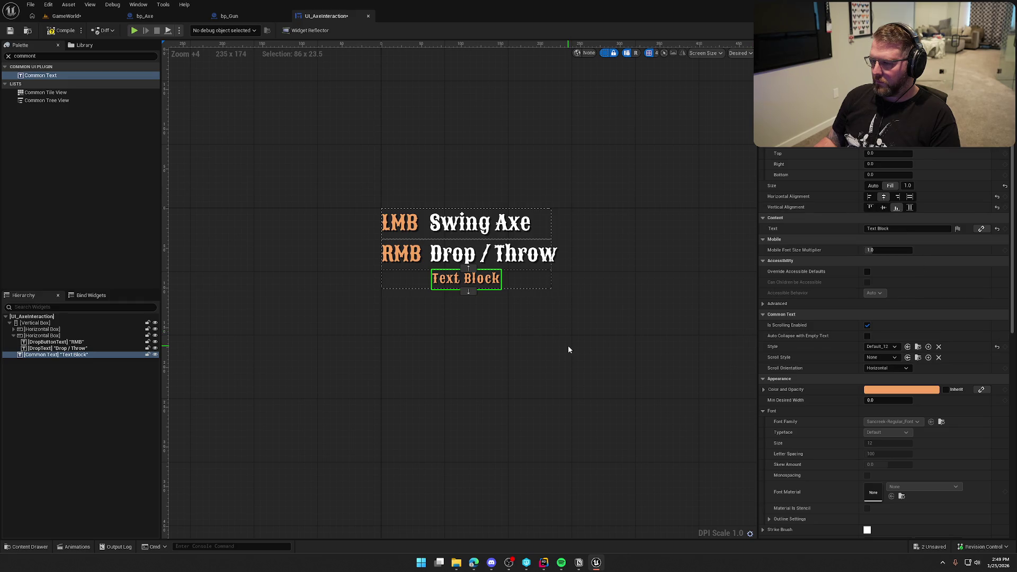
click(880, 229)
text(D)
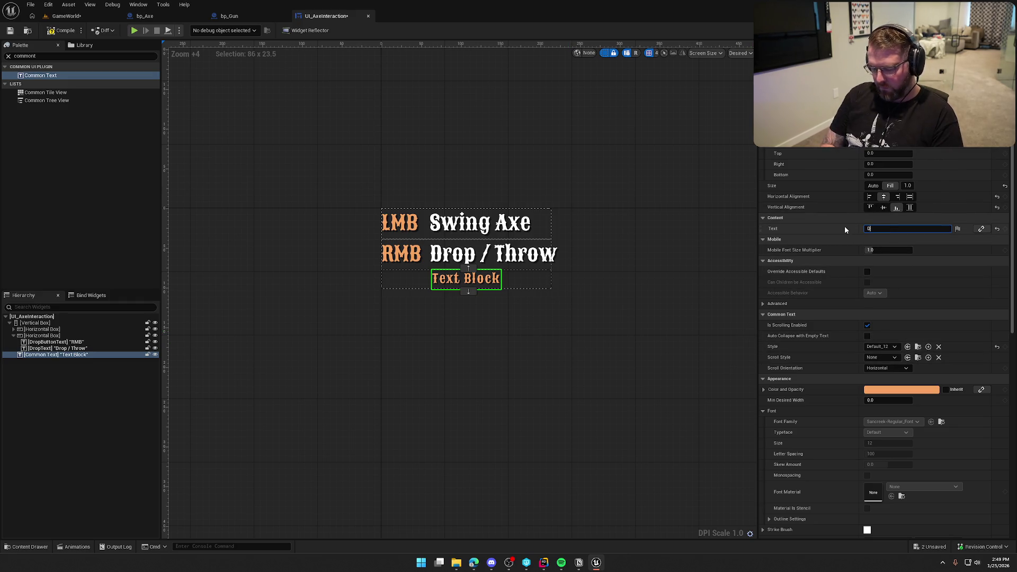
text(urability)
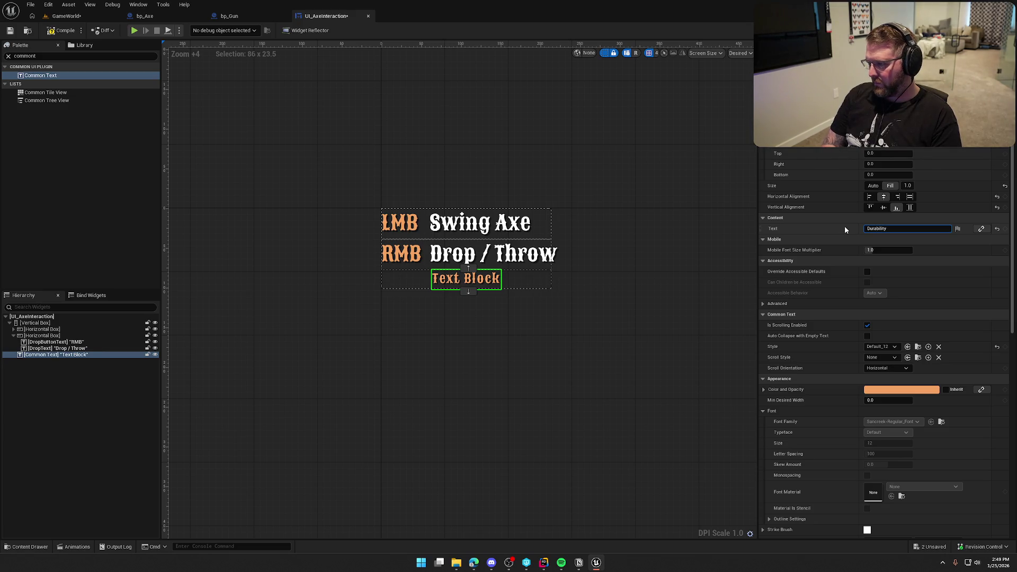
key(Return)
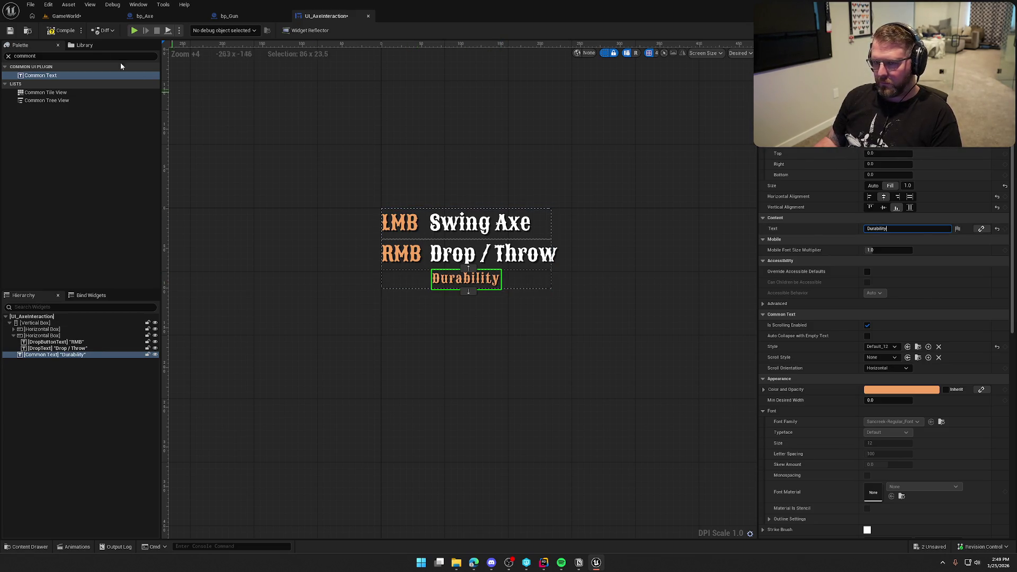
double_click(42, 56)
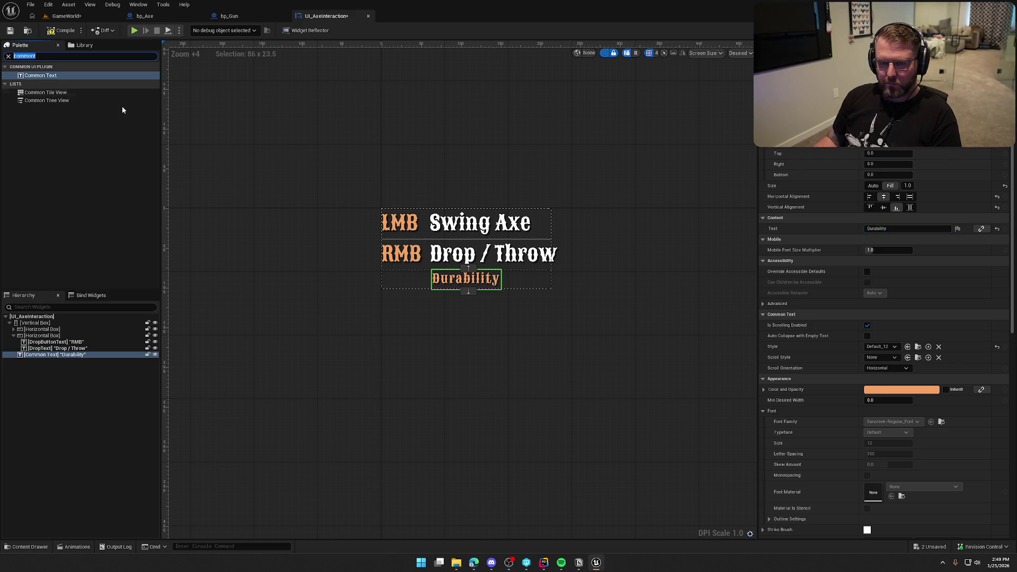
text(prog)
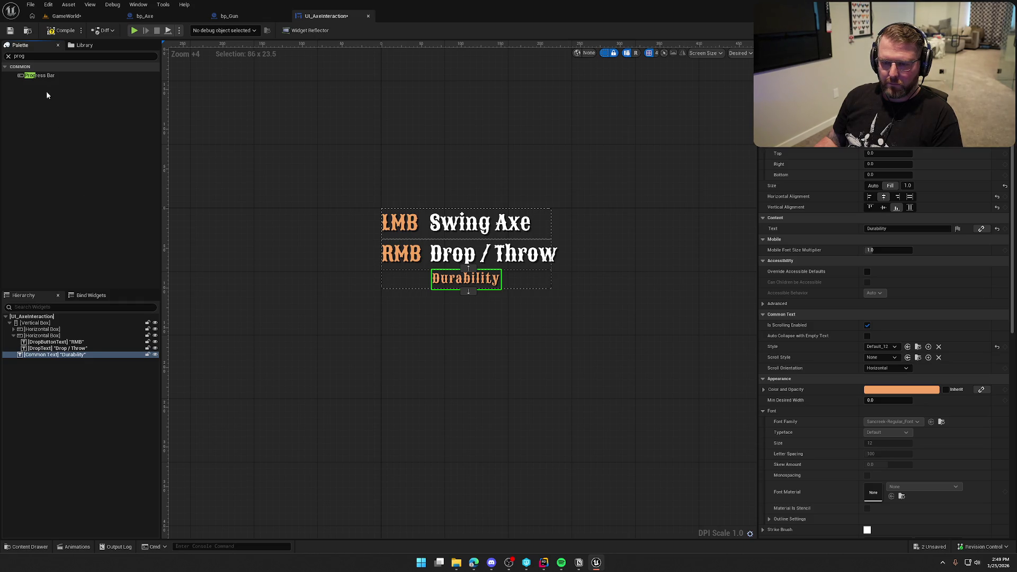
Step: Add a Progress Bar under the Durability label, then open UI_GameHUD and select its StaminaBar
mouse_move(43, 76)
mouse_down()
mouse_move(107, 246)
mouse_move(50, 339)
mouse_move(45, 324)
mouse_up()
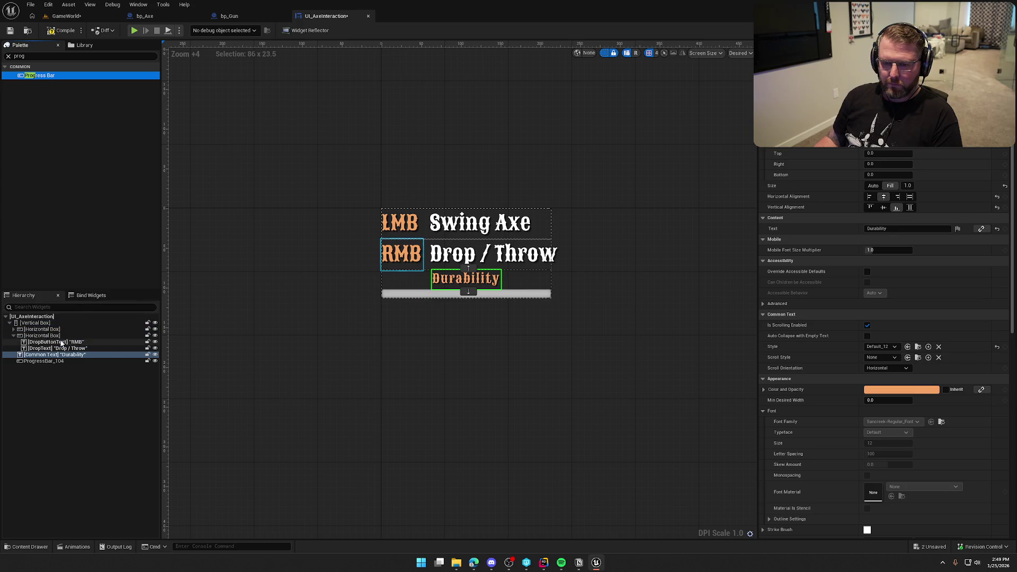
click(42, 363)
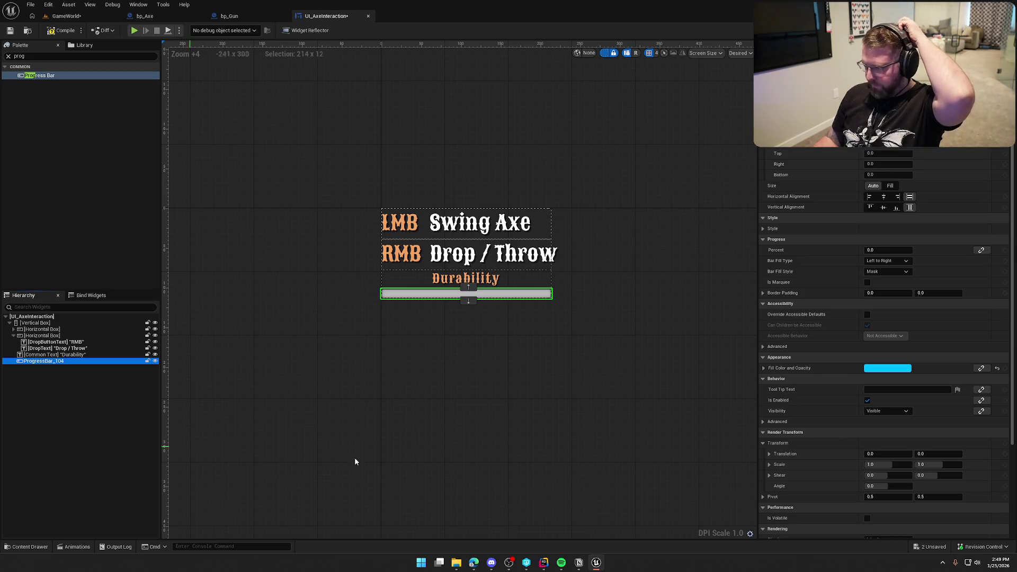
key(ctrl+space)
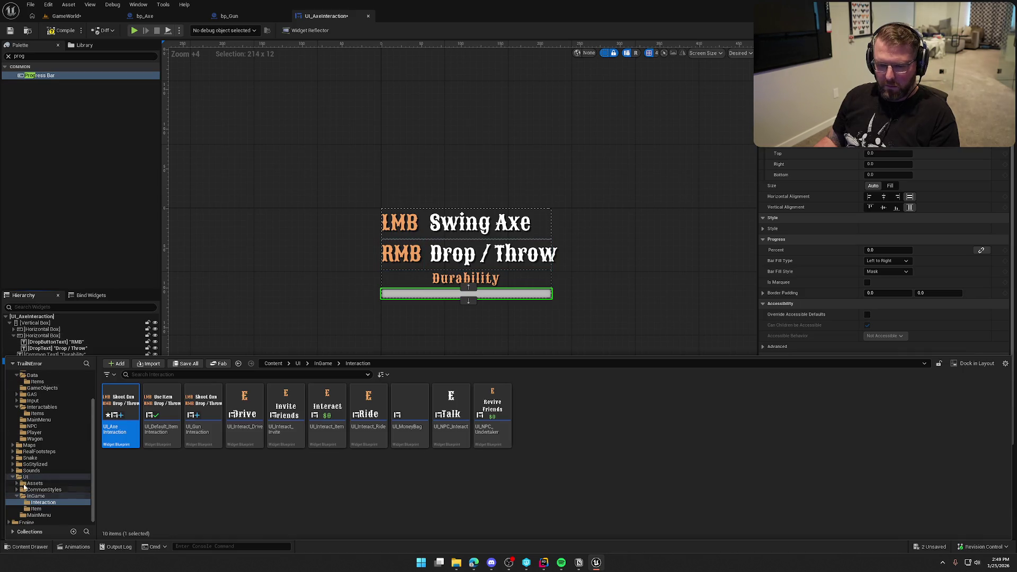
click(36, 496)
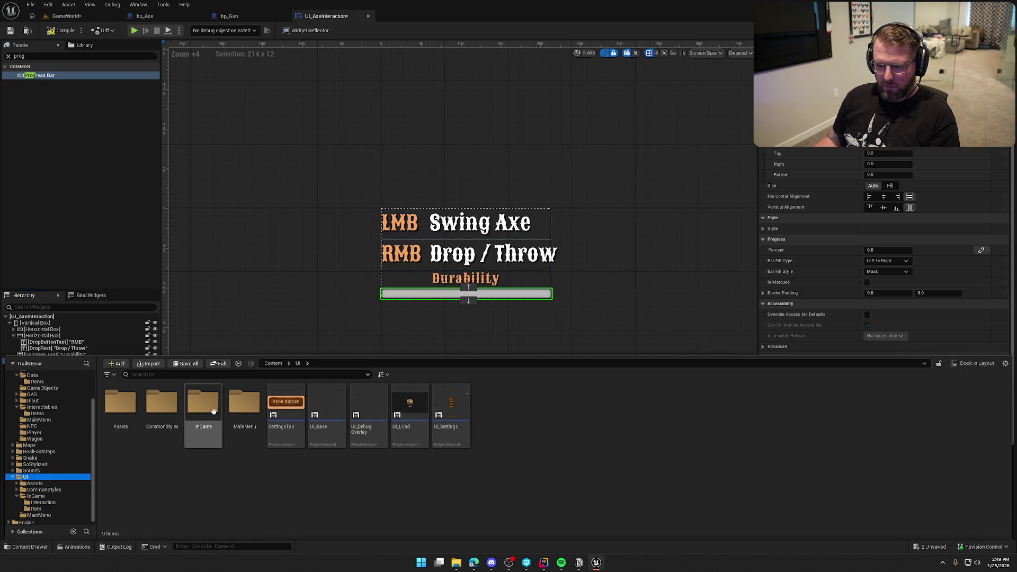
double_click(289, 406)
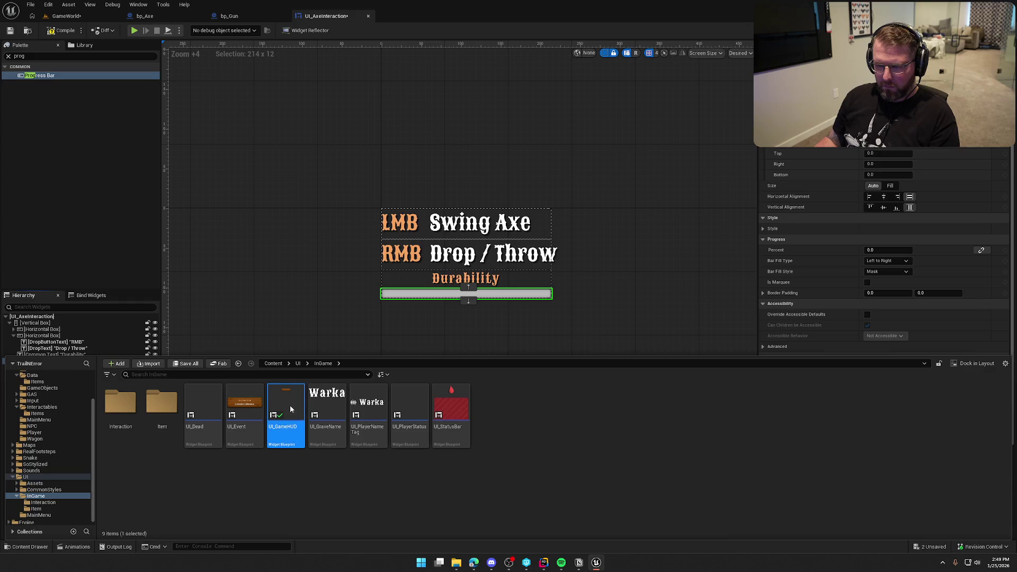
click(477, 459)
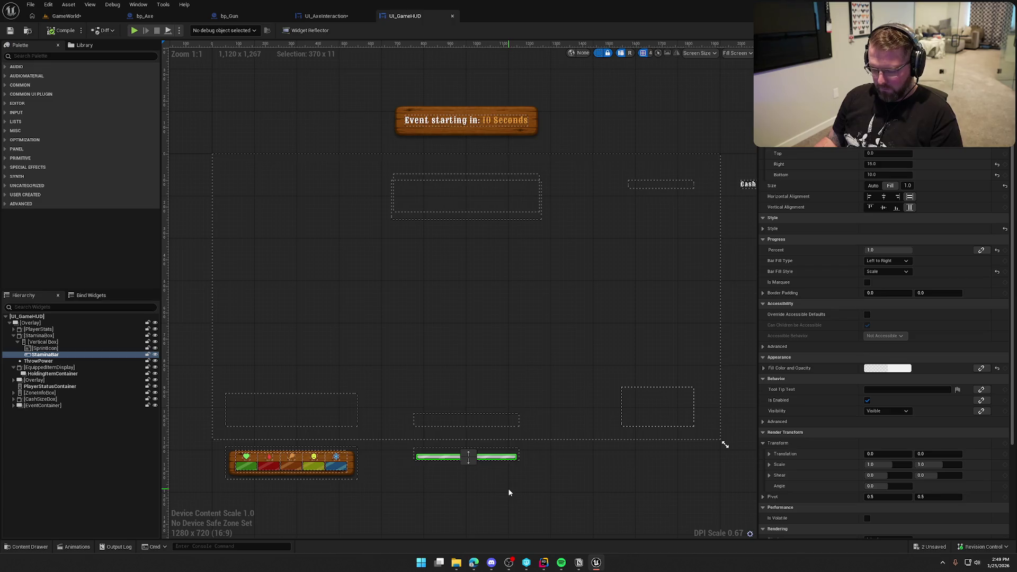
Step: Paste the copied StaminaBar into the axe widget's Vertical Box and delete ProgressBar_104
click(300, 17)
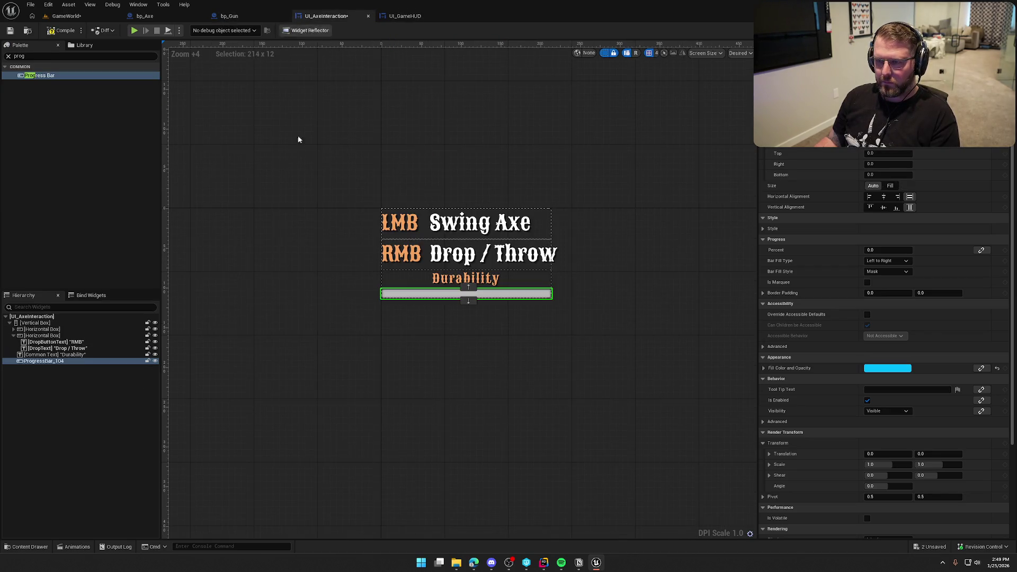
click(35, 323)
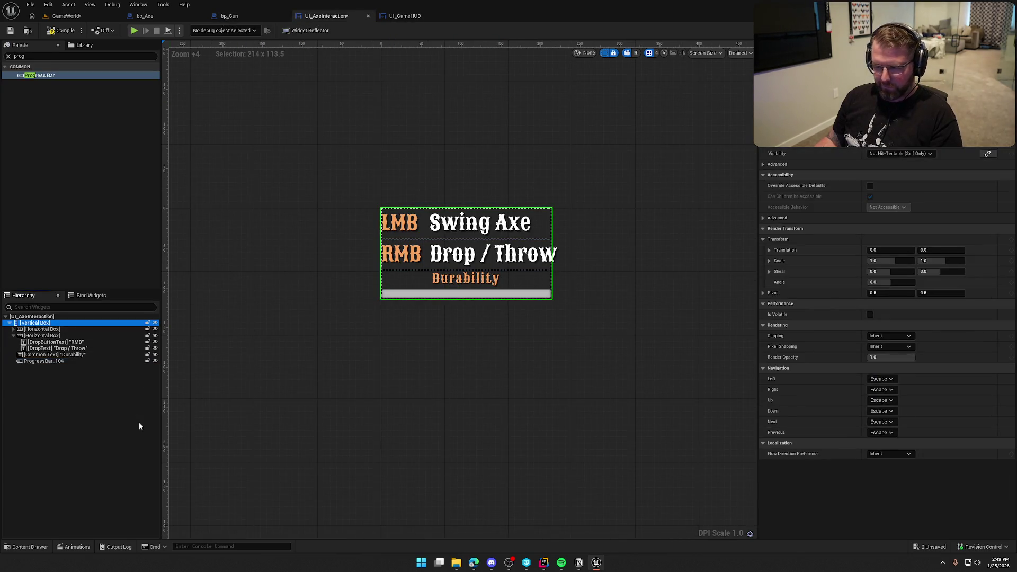
key(ctrl+v)
click(44, 360)
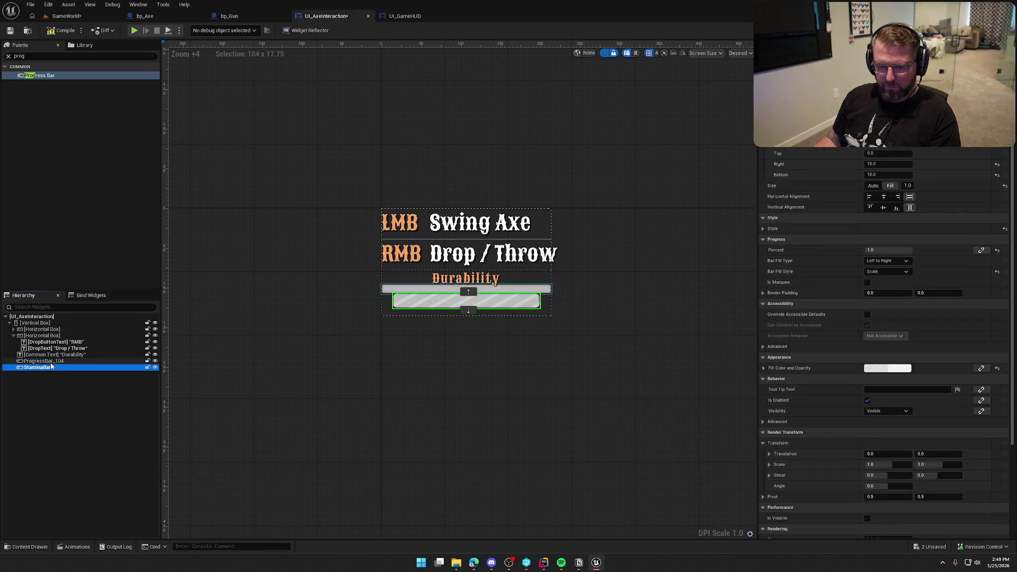
key(Delete)
Step: Rename the pasted StaminaBar to DurabilityBar
click(43, 362)
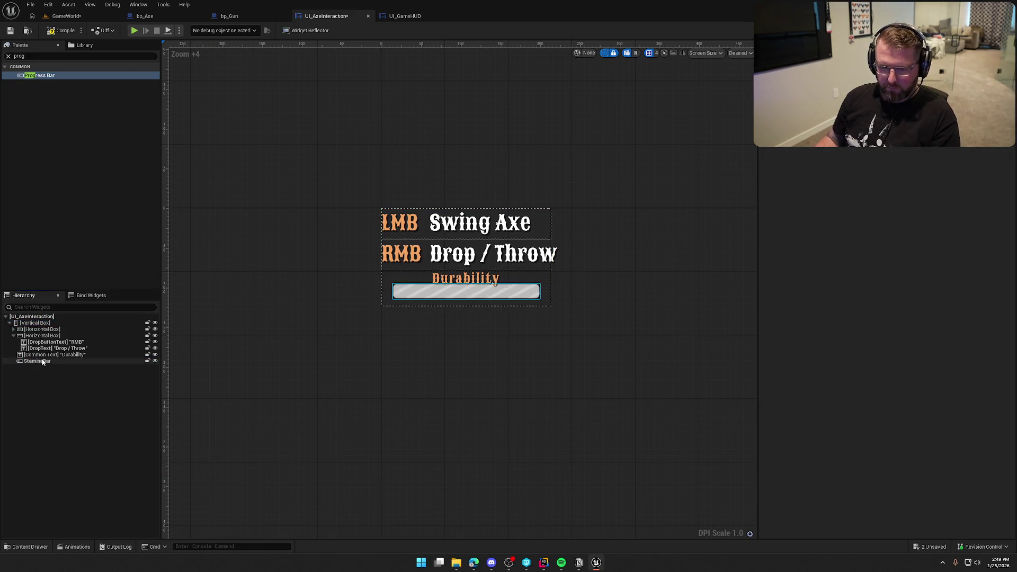
key(F2)
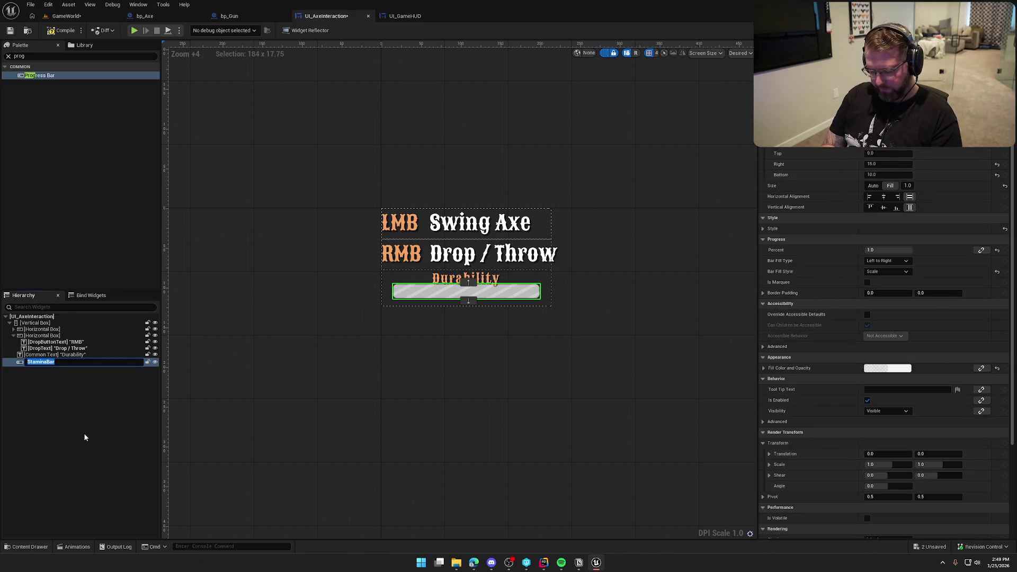
text(Dur)
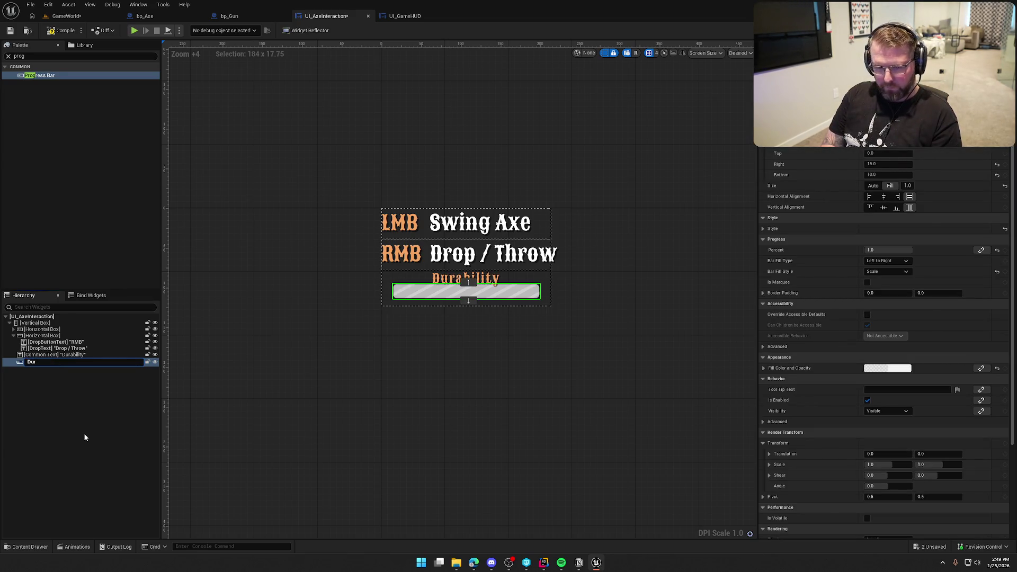
text(ability)
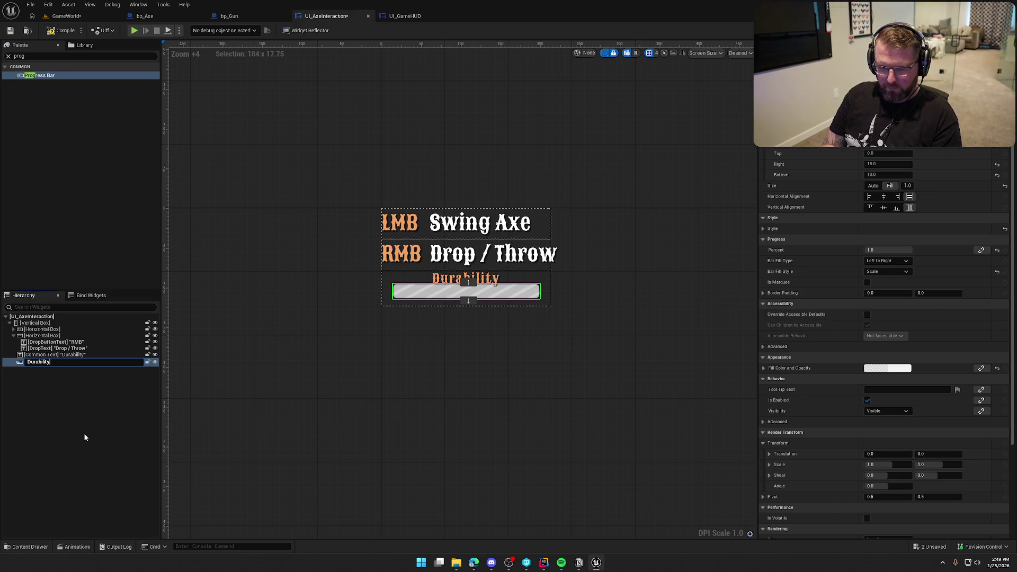
text(Bara)
key(Return)
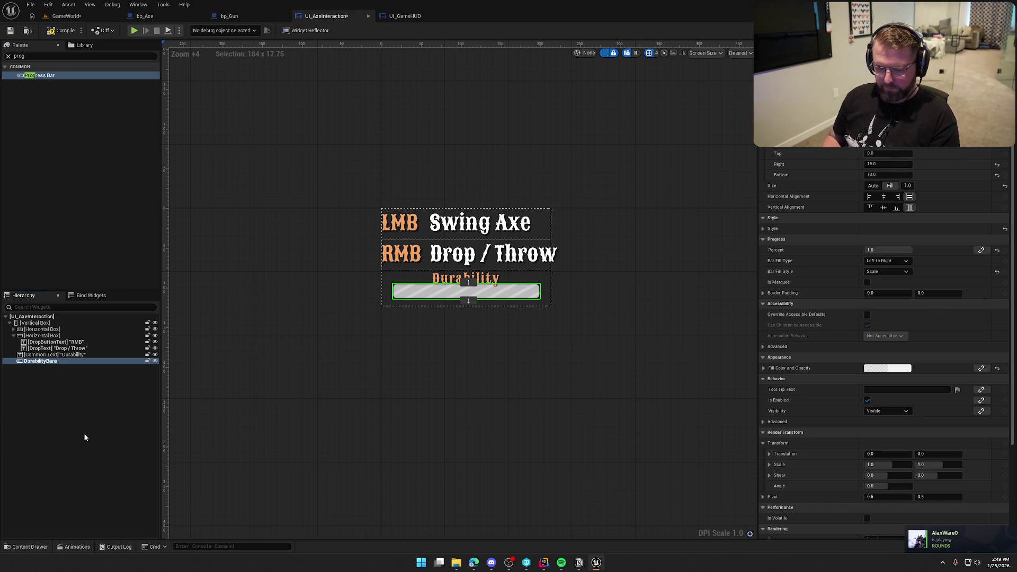
key(F2)
key(End)
key(BackSpace)
key(Return)
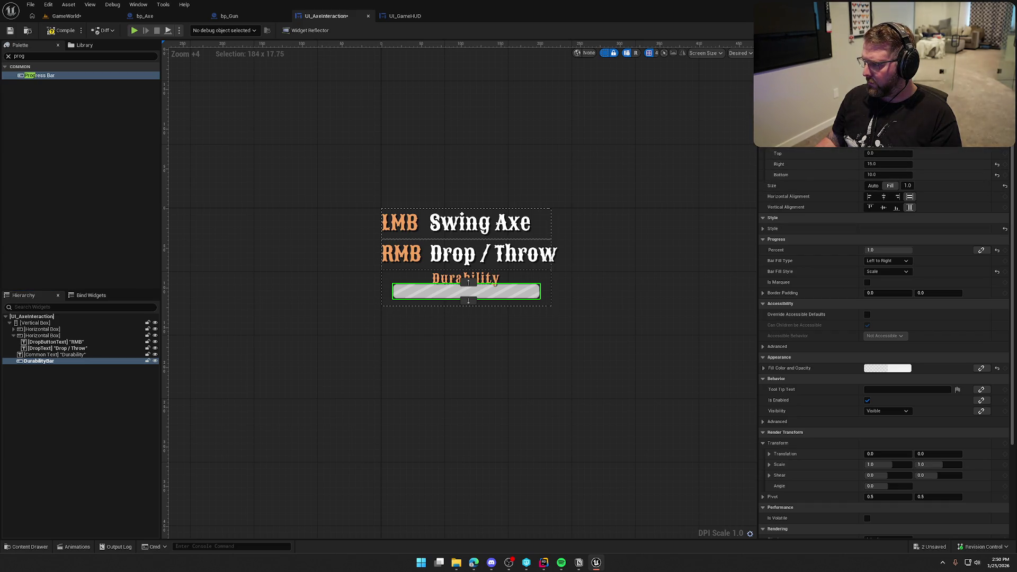
Step: Give DurabilityBar padding of 0 right and bottom and 5 top, then compile and open the failing graph
click(1005, 131)
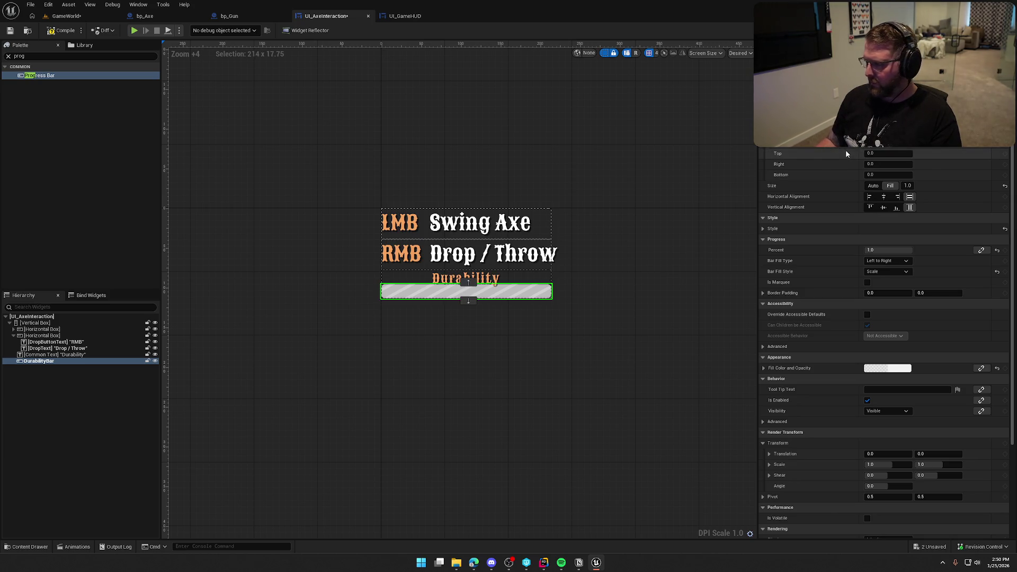
text(5)
key(Return)
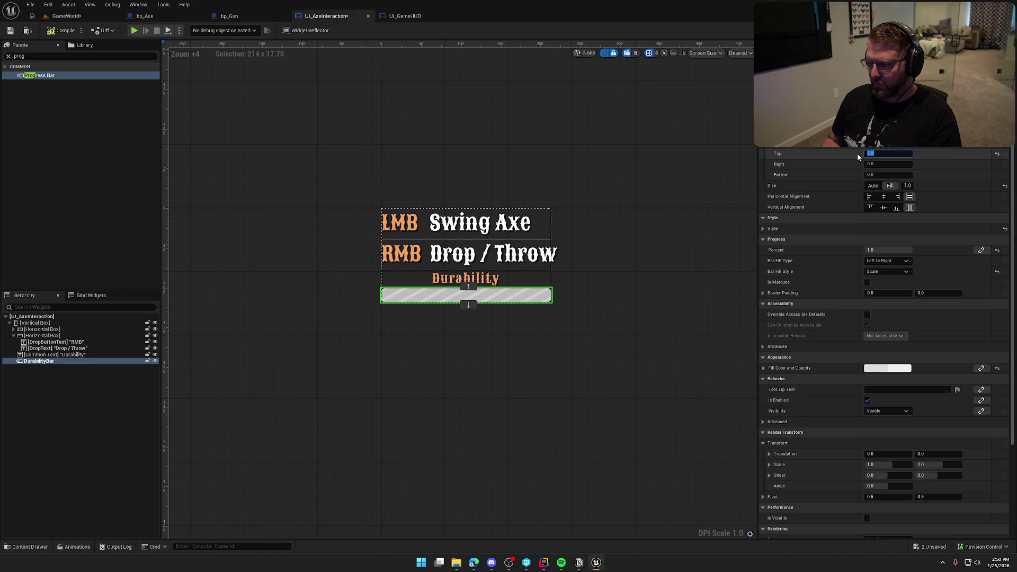
click(59, 33)
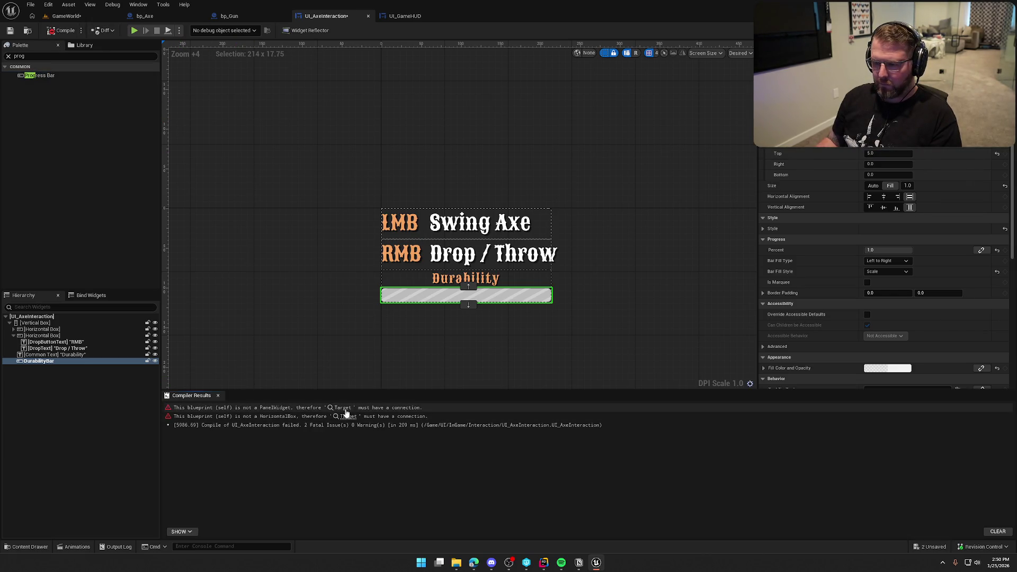
click(344, 408)
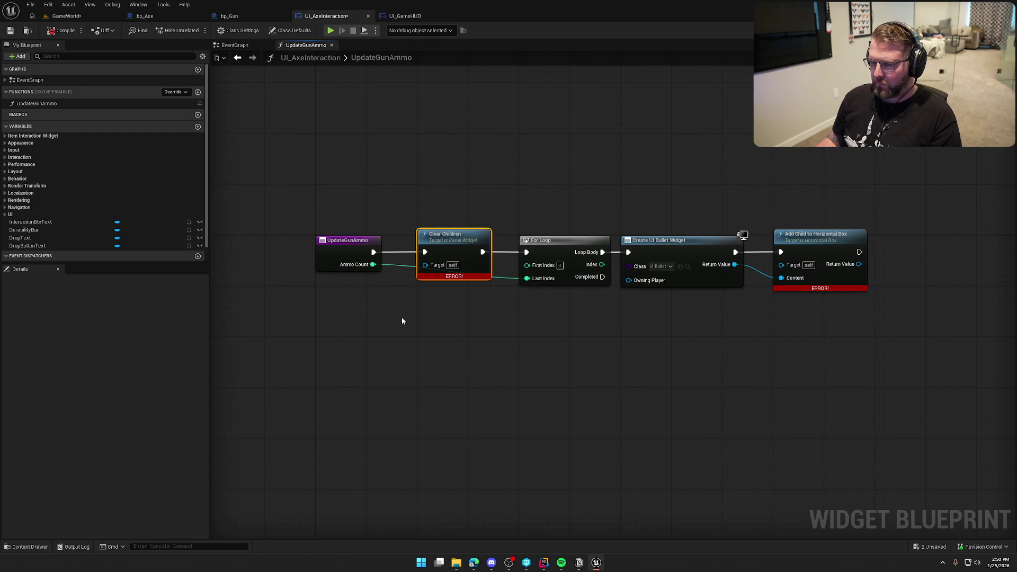
Step: Cast the ItemUsed Pickup Actor to bp_Axe and add a Get Durability node from it
click(235, 45)
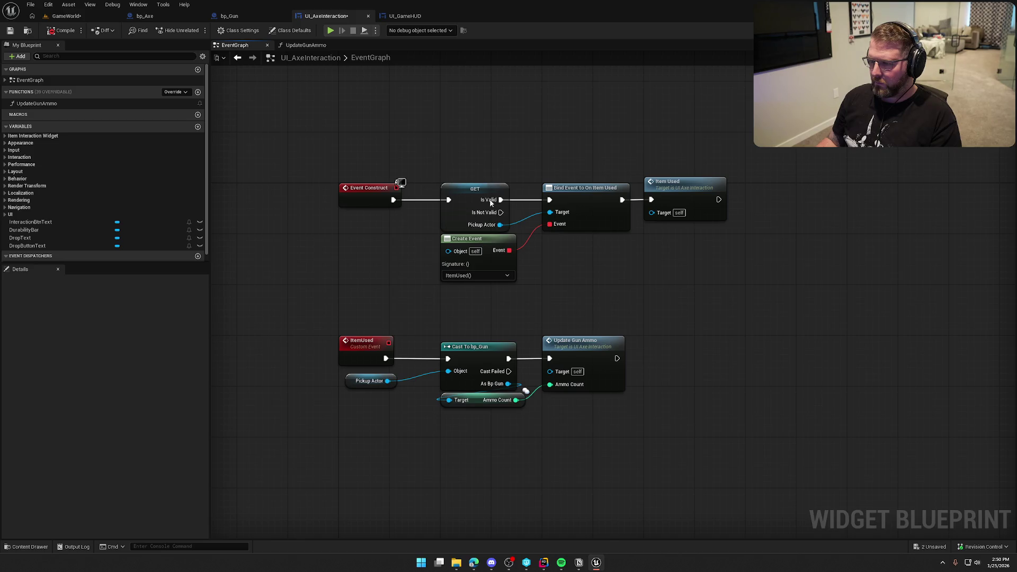
drag(397, 297, 431, 334)
text(cast to bp z)
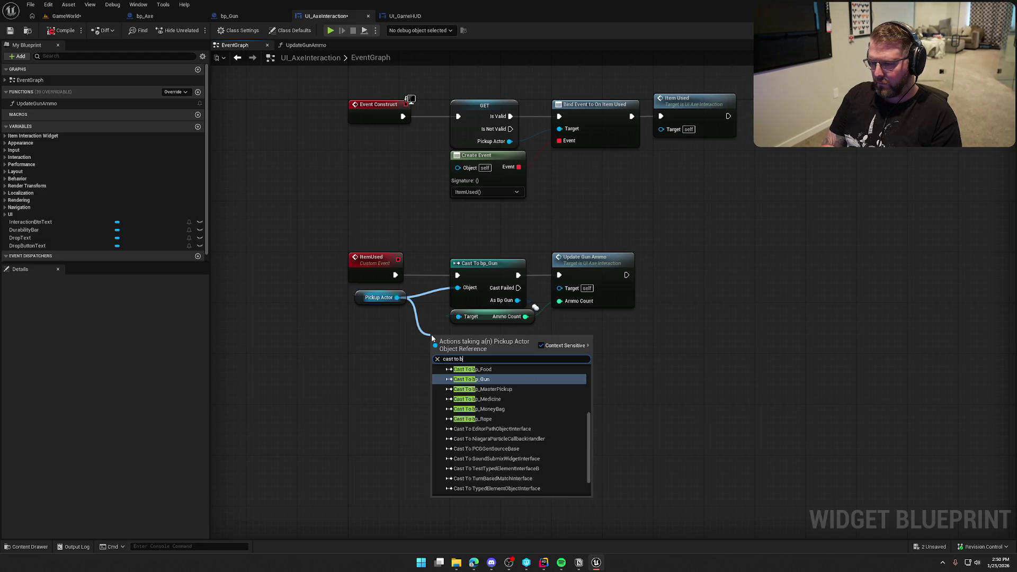
key(BackSpace)
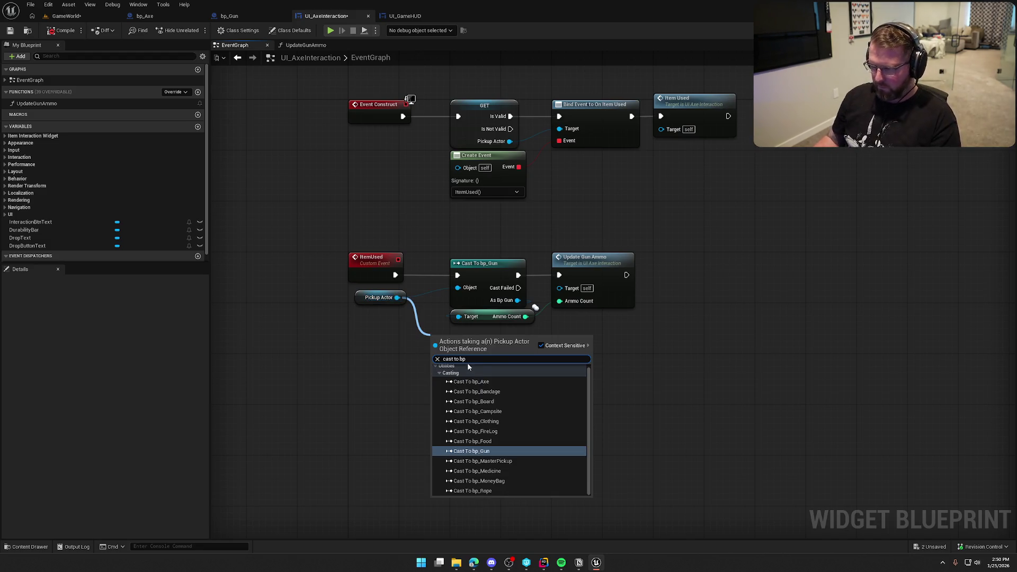
key(Return)
drag(440, 352, 401, 279)
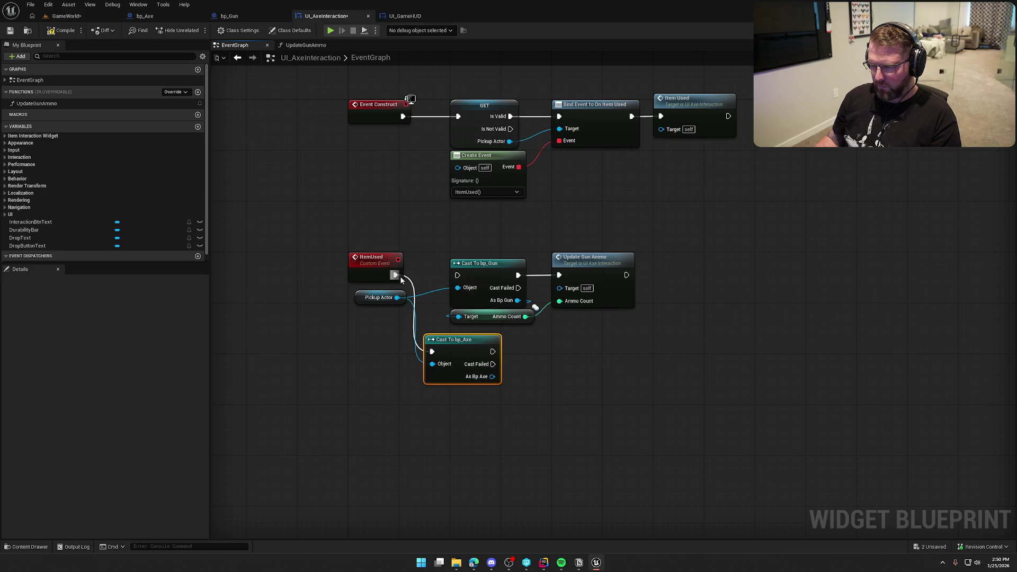
drag(495, 317, 596, 317)
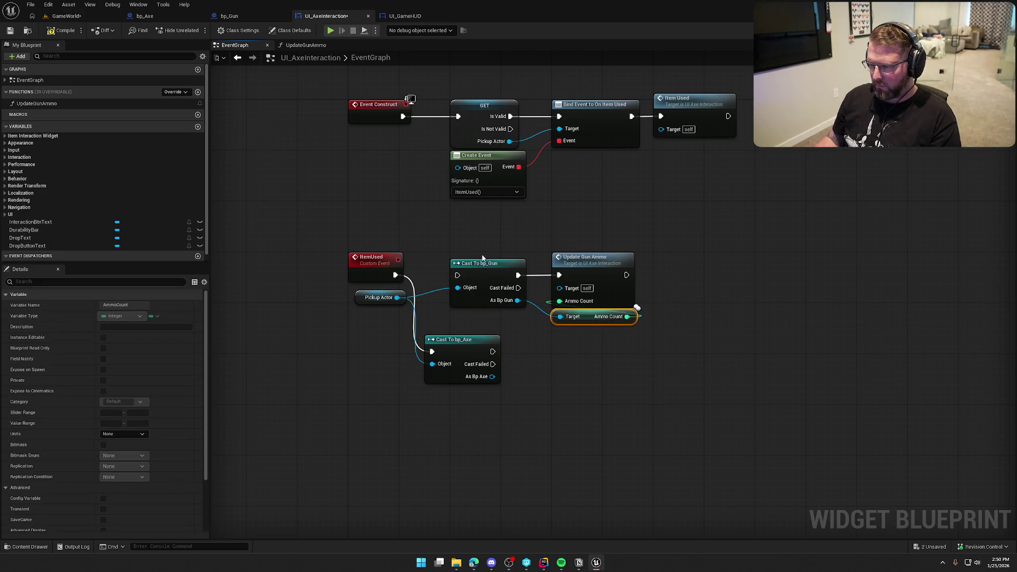
drag(493, 377, 534, 387)
text(get dura)
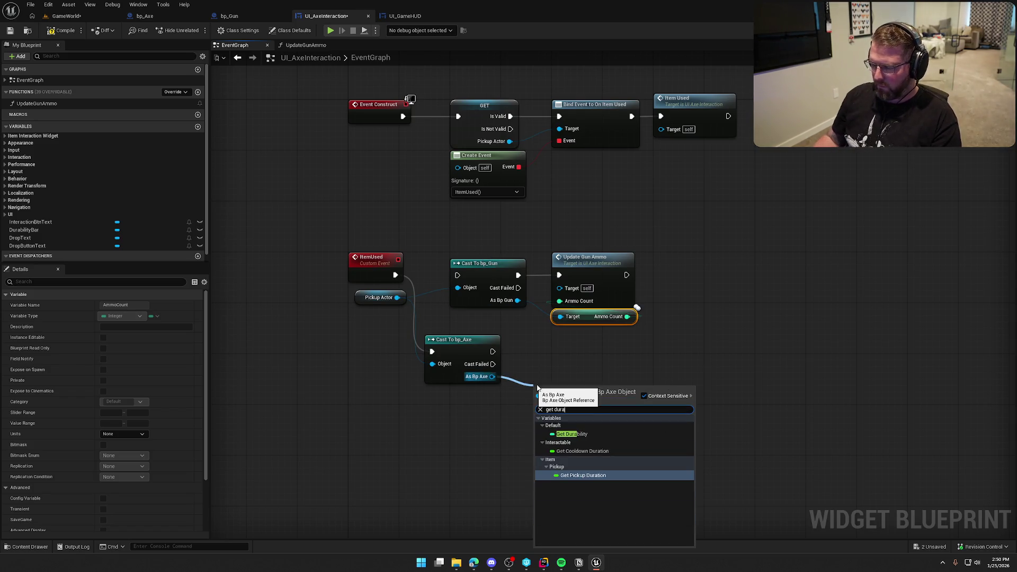
click(592, 432)
Step: Delete the bp_Gun cast and Update Gun Ammo nodes, tidy the axe nodes, and recompile
mouse_move(489, 240)
mouse_down()
mouse_move(540, 313)
mouse_move(637, 318)
mouse_up()
key(Delete)
drag(471, 338, 487, 269)
click(535, 323)
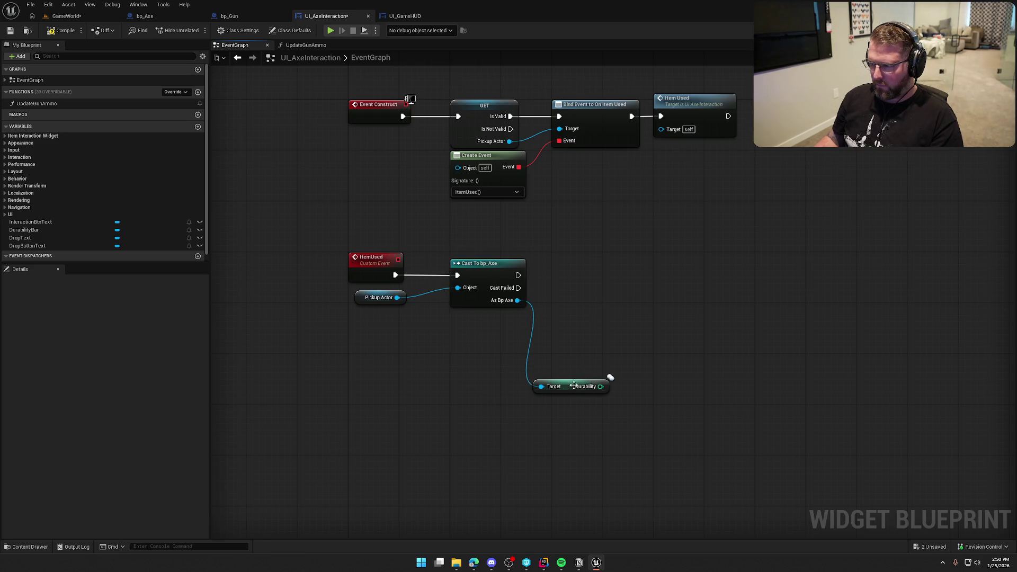
drag(574, 386, 491, 316)
click(361, 244)
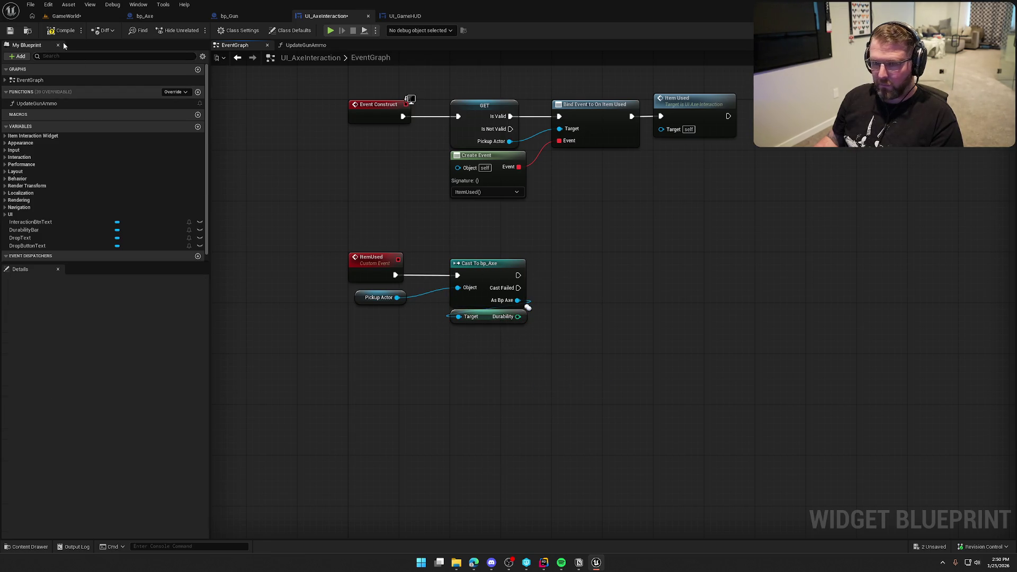
click(62, 30)
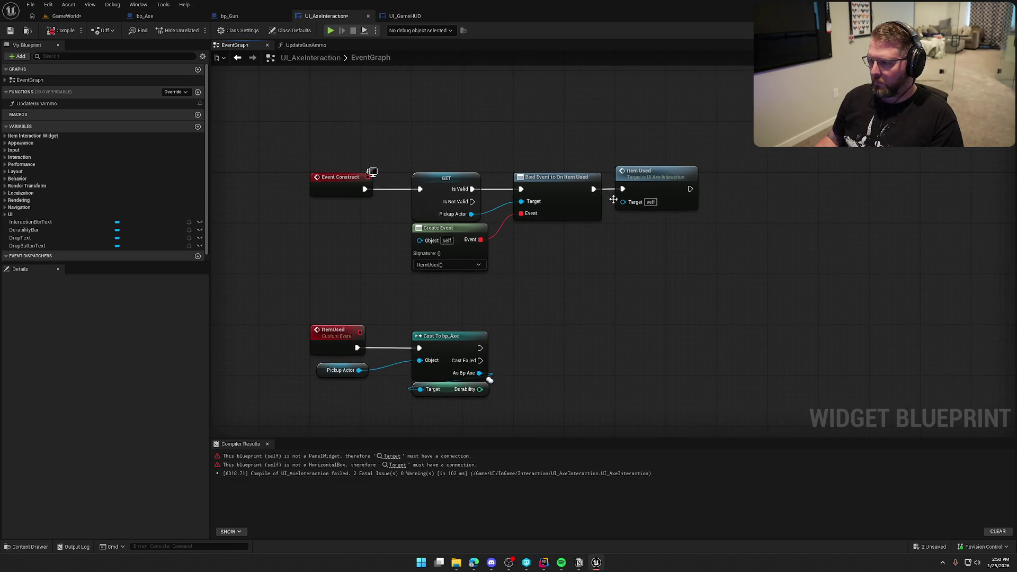
click(306, 45)
Step: Rename the UpdateGunAmmo function to UpdateDurability
click(36, 103)
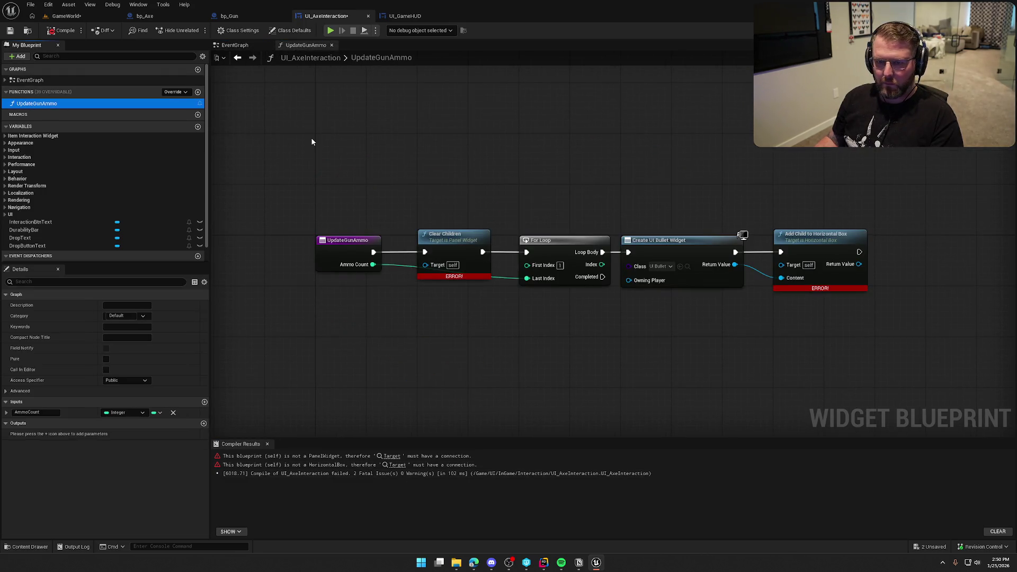
key(F2)
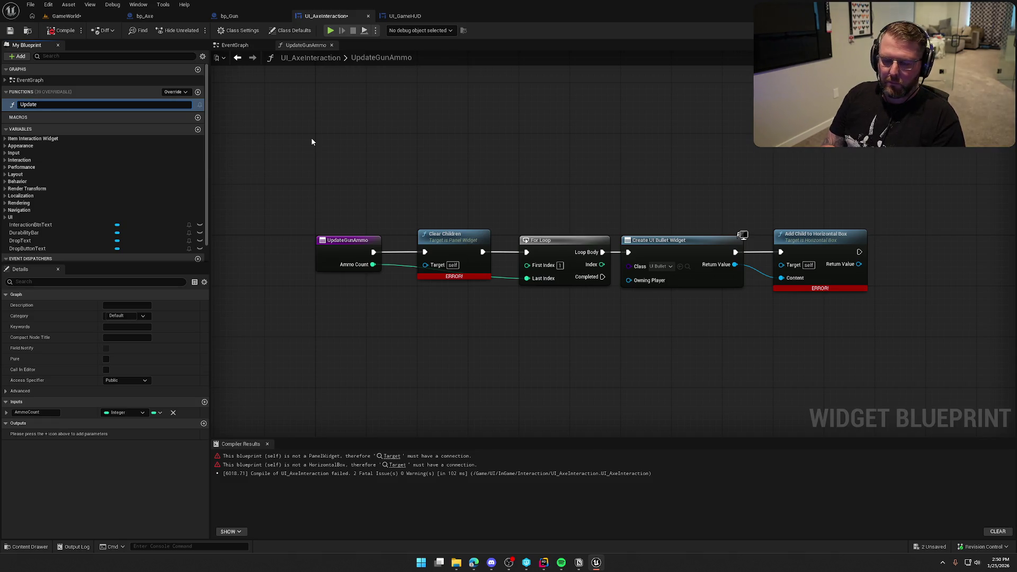
text(Durability)
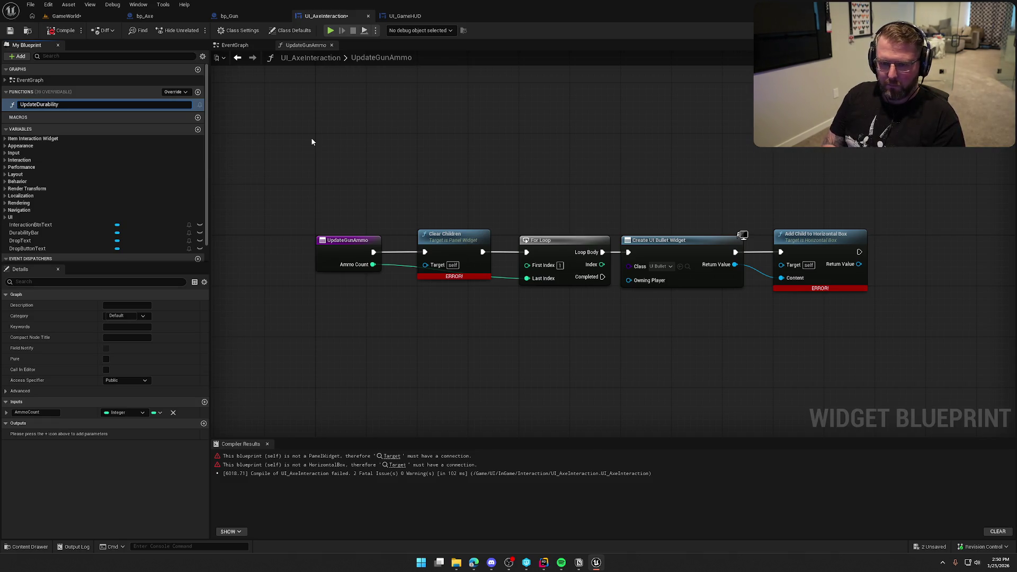
key(Return)
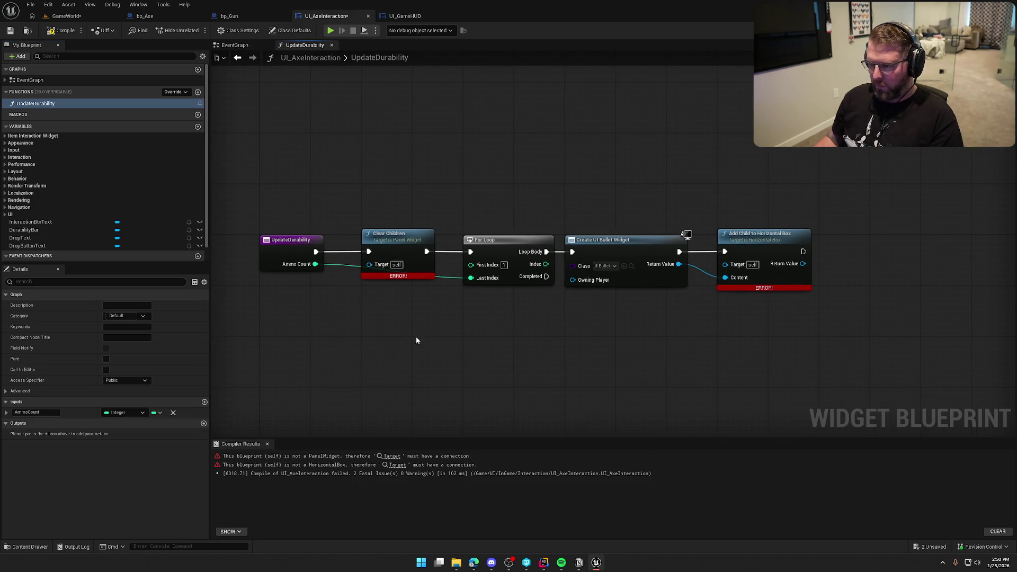
Step: Delete the function's bullet-spawning nodes, then delete the UpdateDurability function itself
mouse_move(387, 189)
mouse_down()
mouse_move(465, 288)
mouse_move(637, 309)
mouse_move(850, 312)
mouse_up()
key(Delete)
mouse_move(467, 319)
mouse_down()
mouse_move(478, 198)
mouse_move(450, 245)
mouse_up()
click(37, 103)
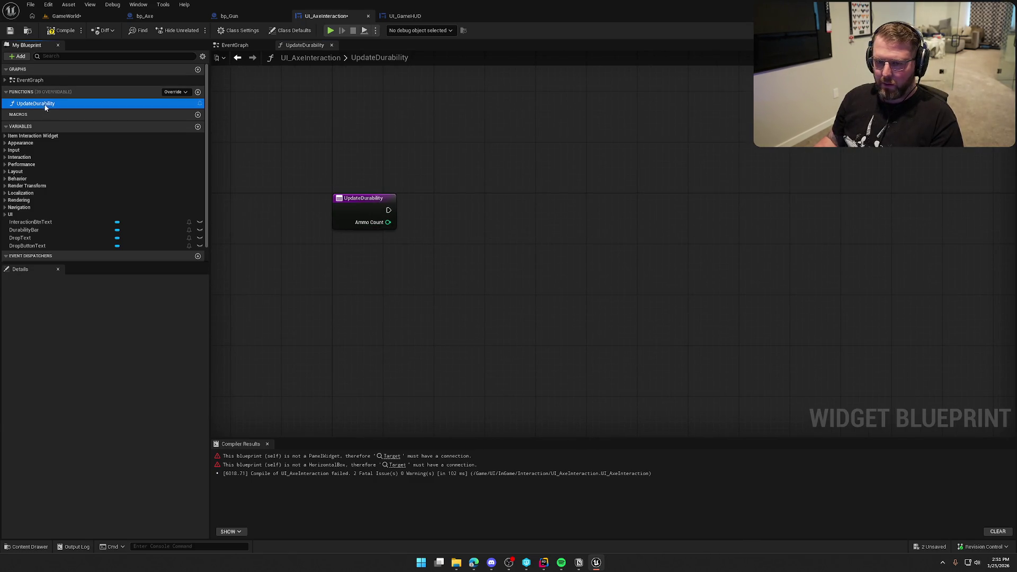
key(Delete)
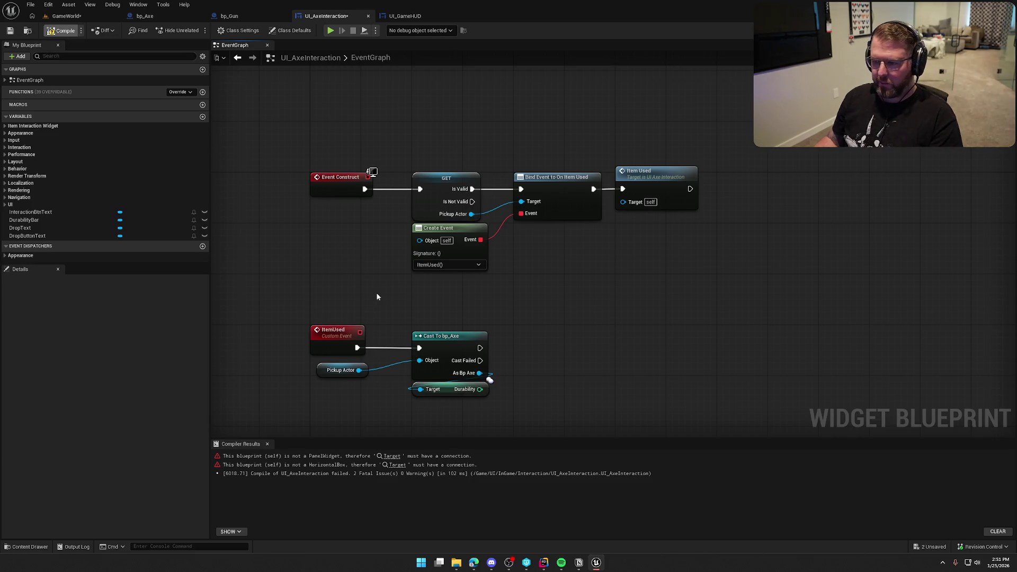
Step: Add a Set Percent on DurabilityBar after the bp_Axe cast, then switch to bp_Axe's EventGraph
drag(338, 258, 309, 198)
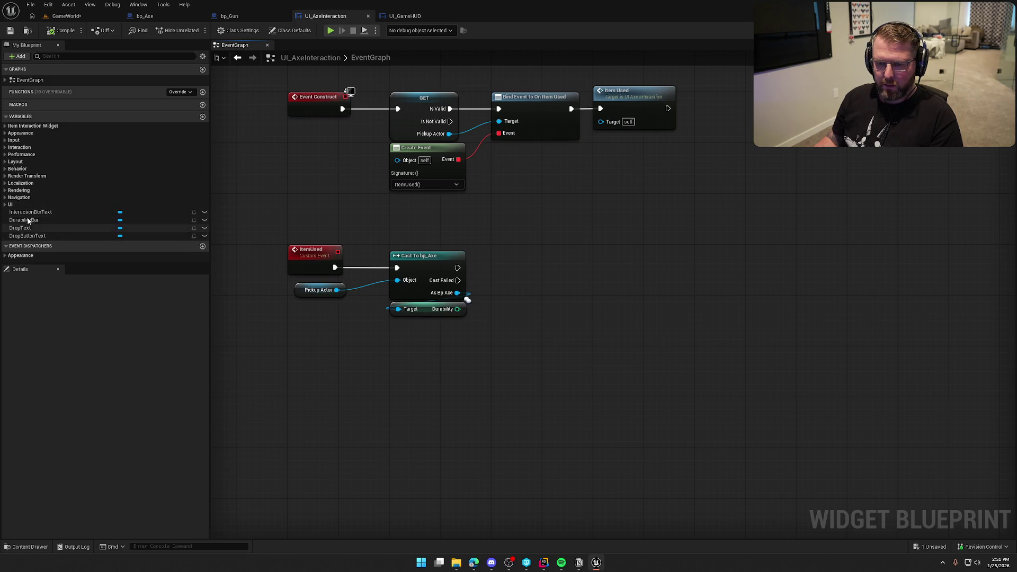
drag(28, 221, 534, 244)
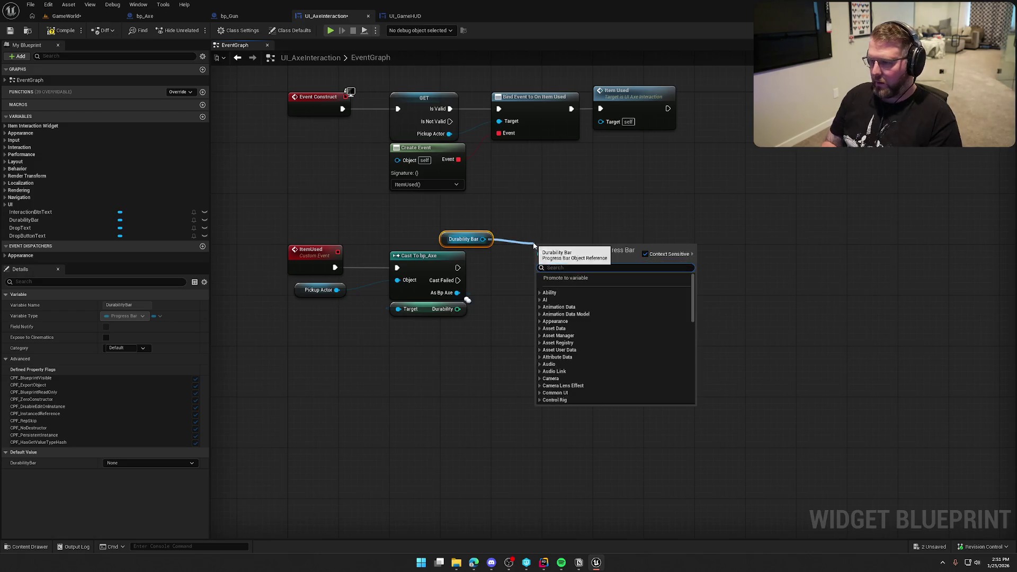
text(set)
key(Return)
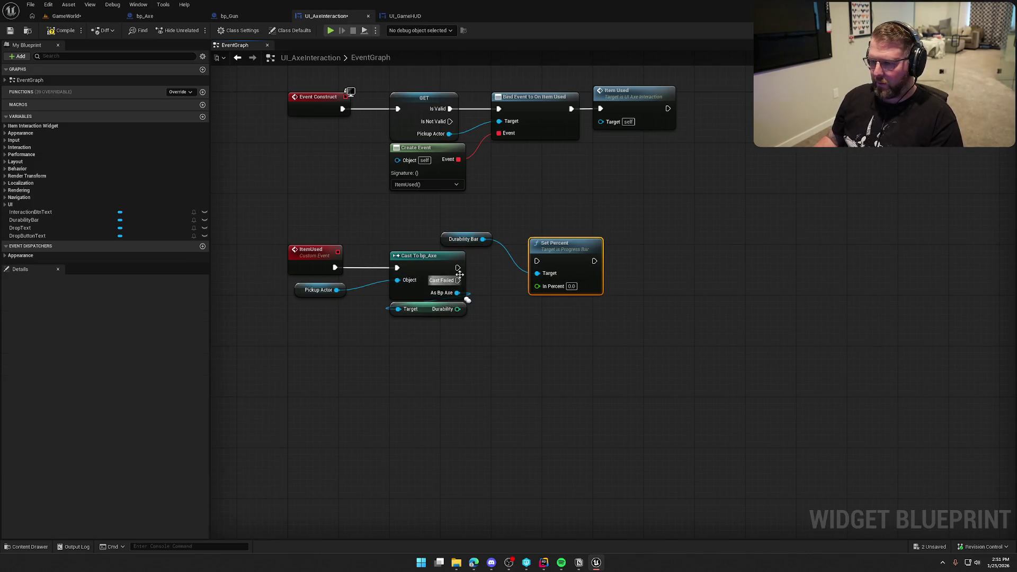
mouse_move(457, 268)
mouse_down()
mouse_move(537, 261)
mouse_move(573, 271)
mouse_up()
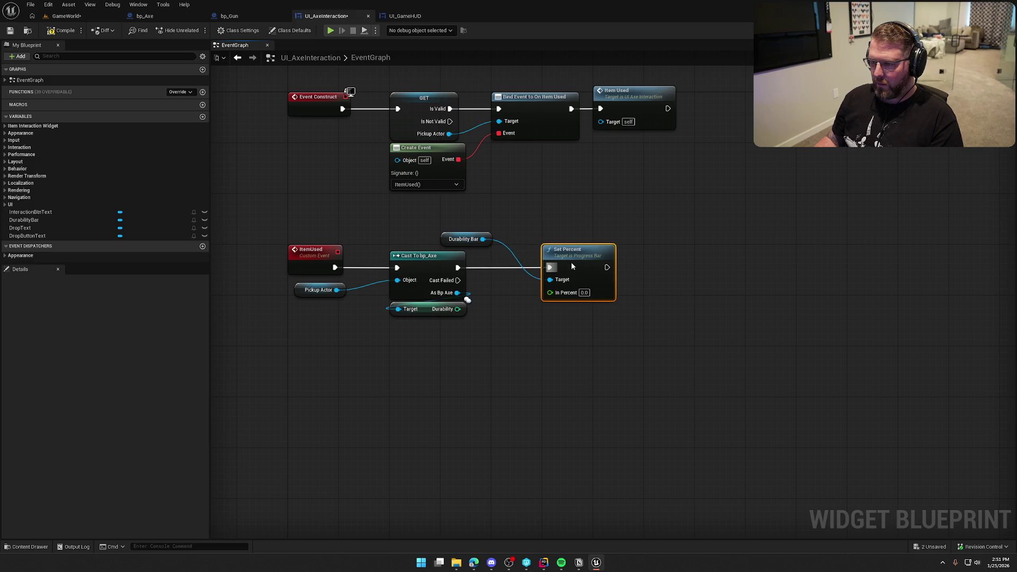
mouse_move(479, 233)
mouse_down()
mouse_move(582, 236)
mouse_move(566, 239)
mouse_up()
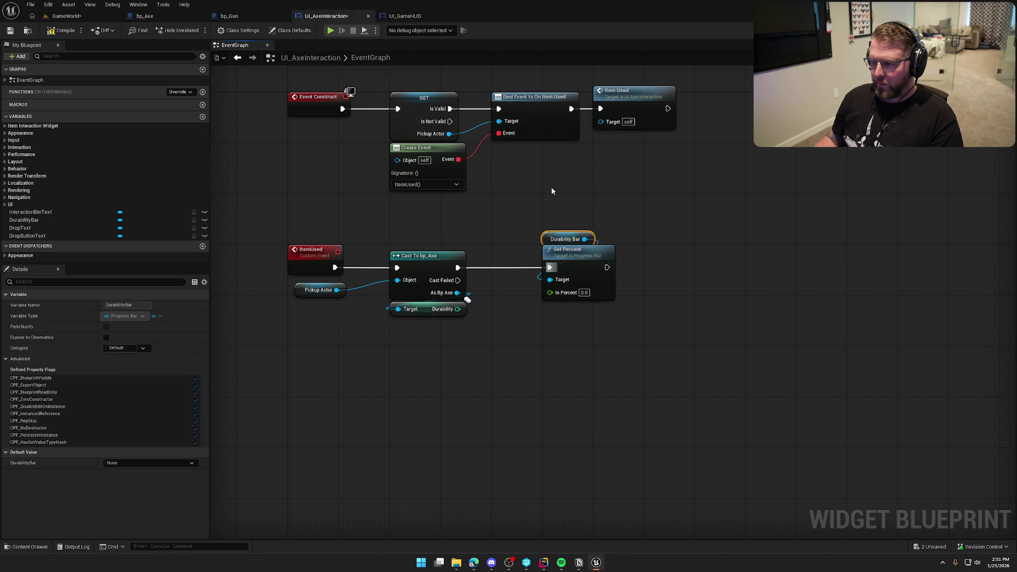
click(551, 191)
mouse_move(457, 309)
mouse_down()
mouse_move(498, 317)
mouse_move(457, 309)
mouse_up()
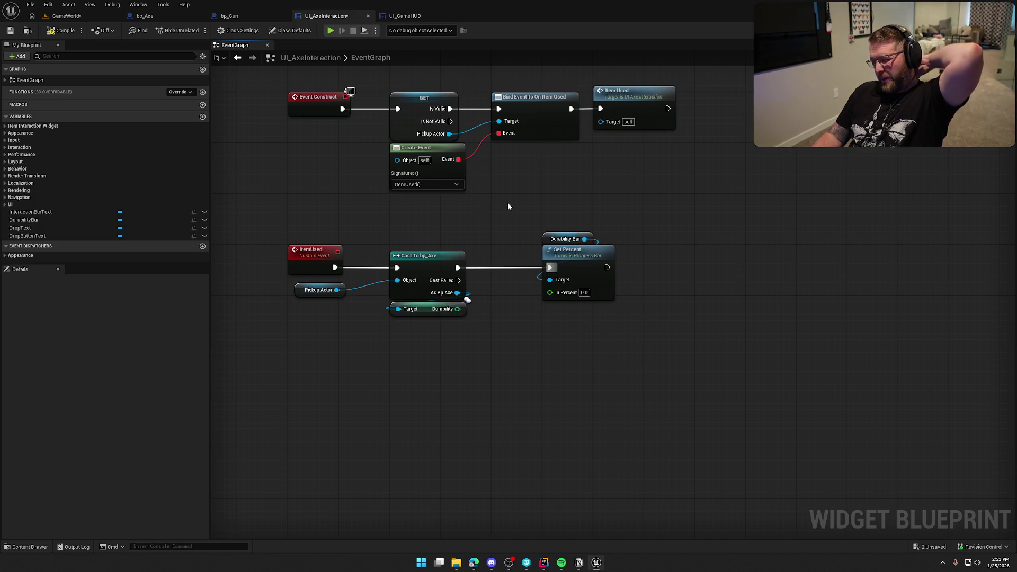
click(429, 311)
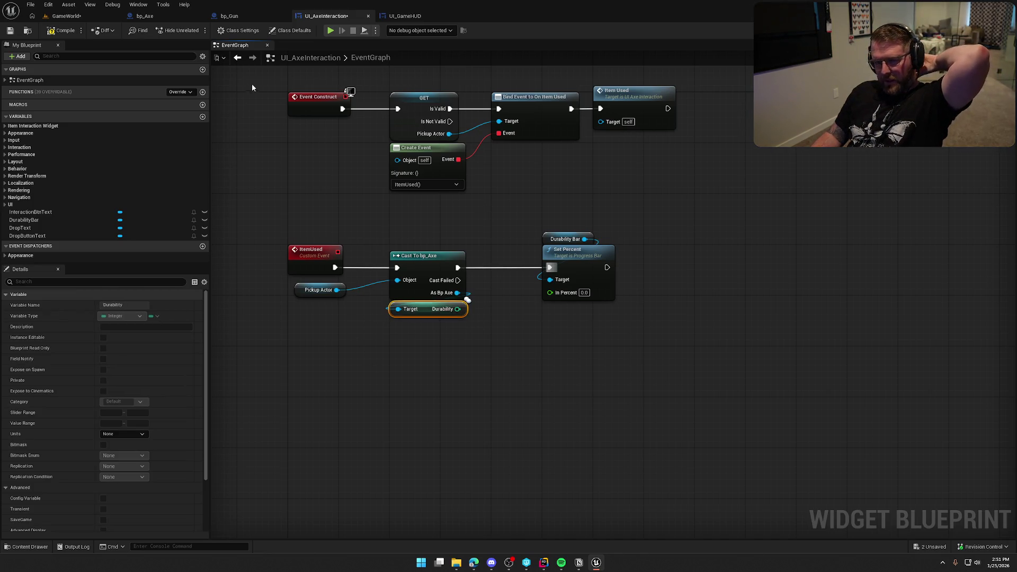
click(159, 16)
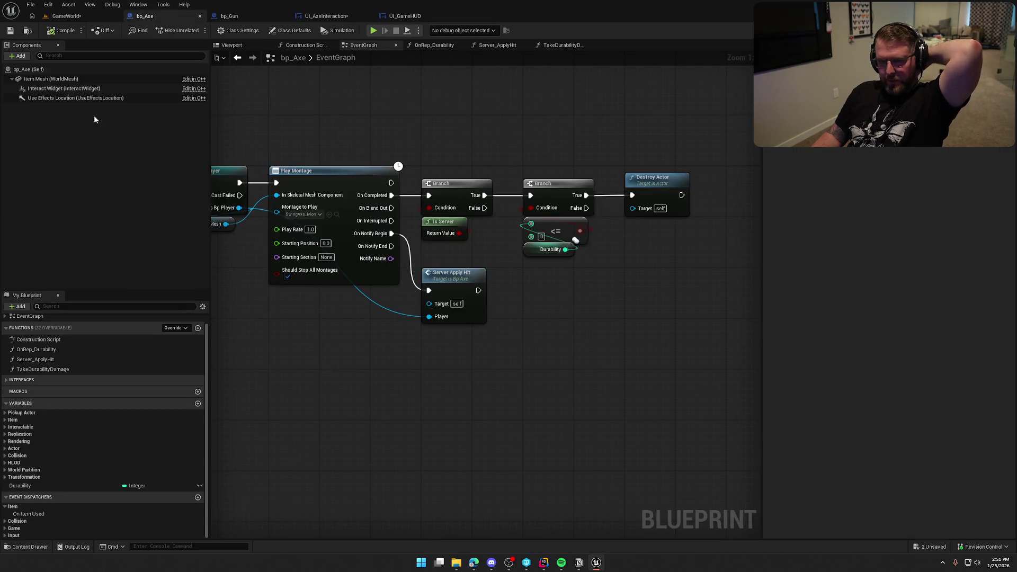
Step: Add a MaxDurability variable of type Integer to bp_Axe
click(21, 486)
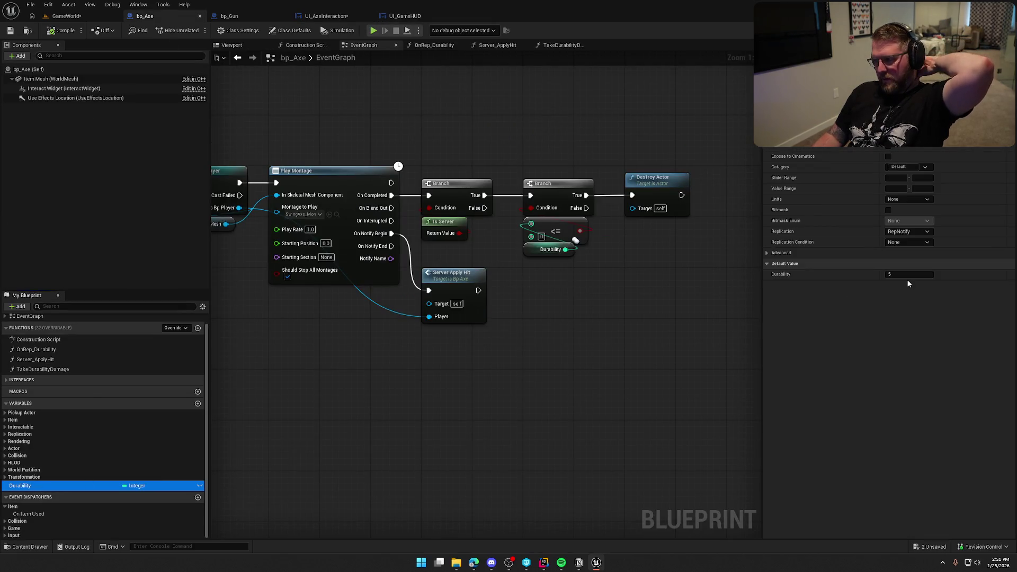
click(907, 275)
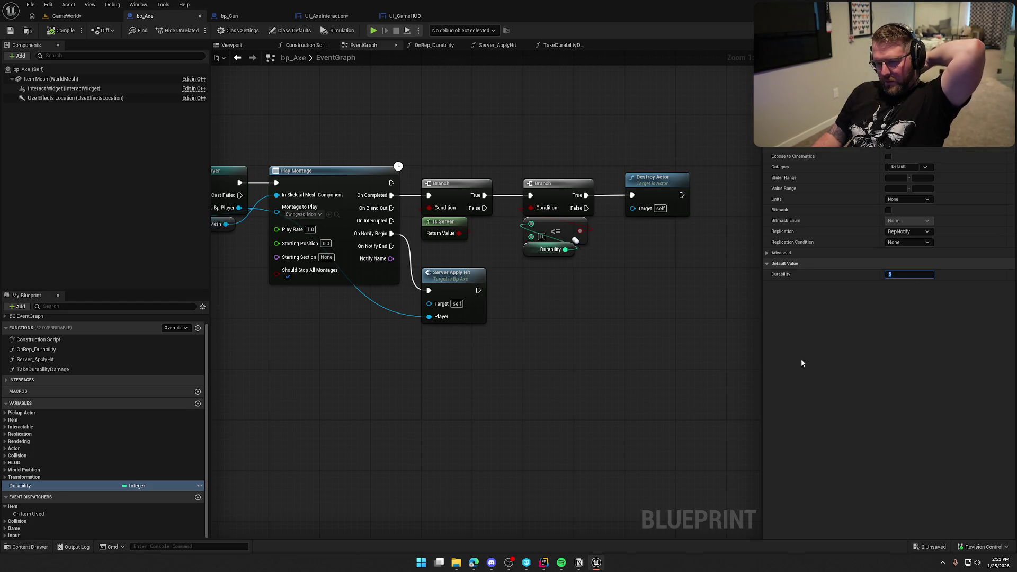
click(197, 403)
text(M)
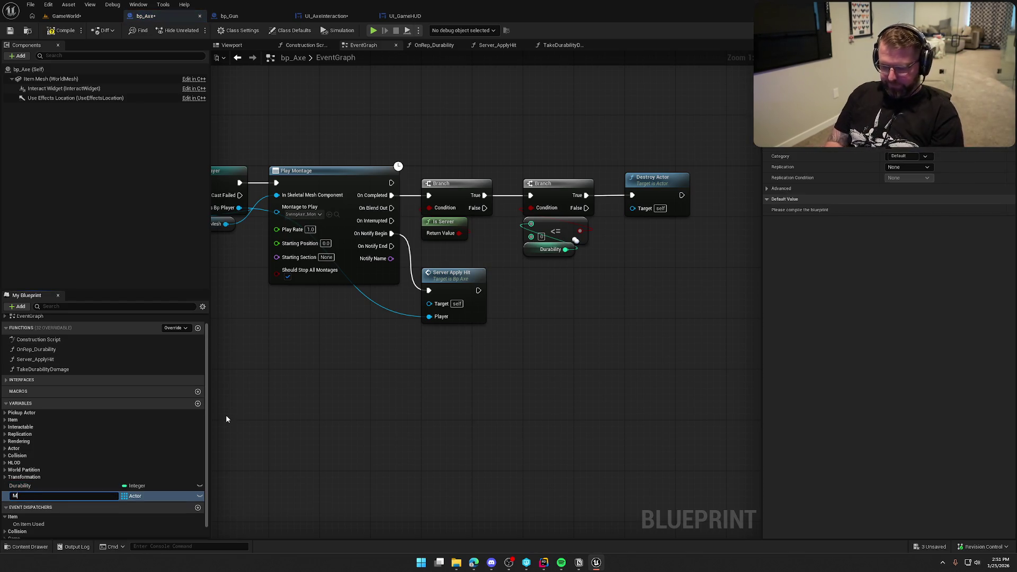
text(axDurability)
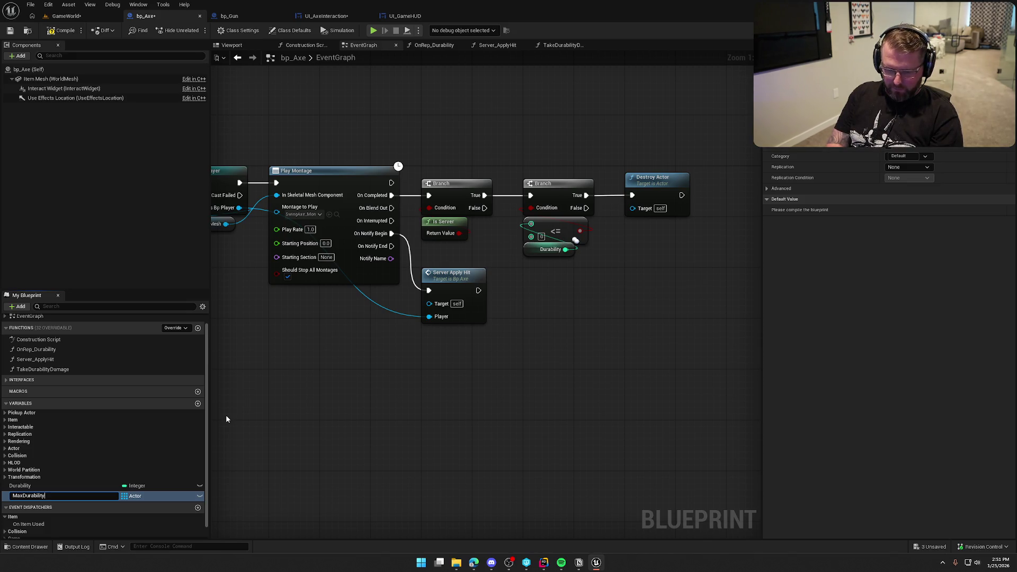
key(Return)
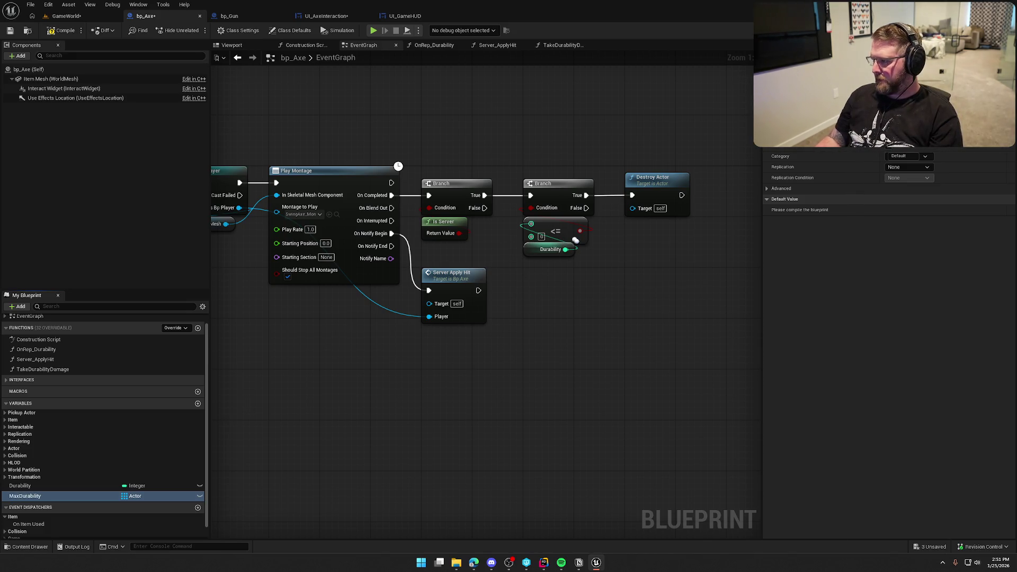
click(901, 140)
click(906, 129)
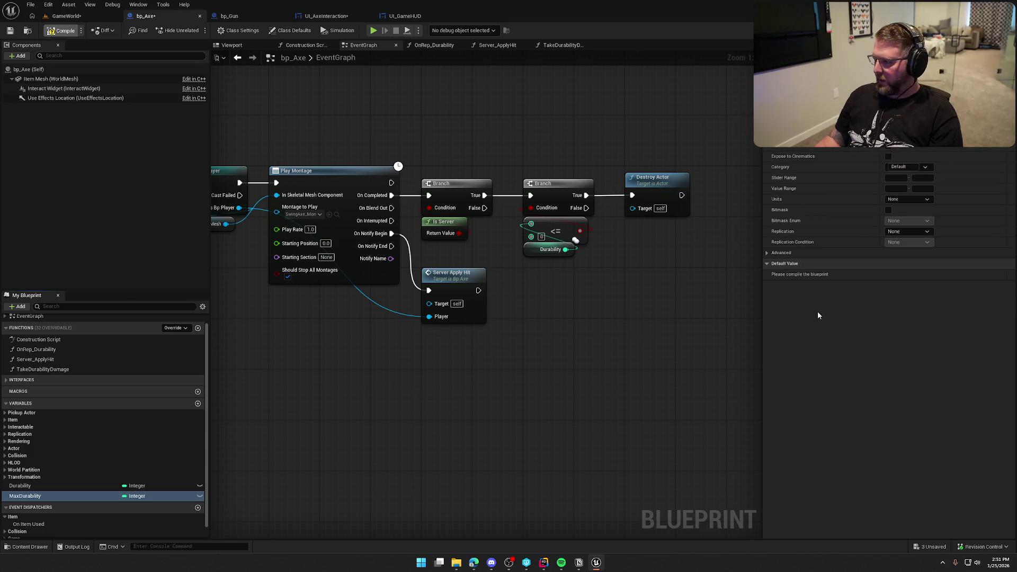
Step: Compile, set MaxDurability's default to 30, raise Durability's default to 30, and save bp_Axe
key(ctrl+s)
click(908, 274)
text(30)
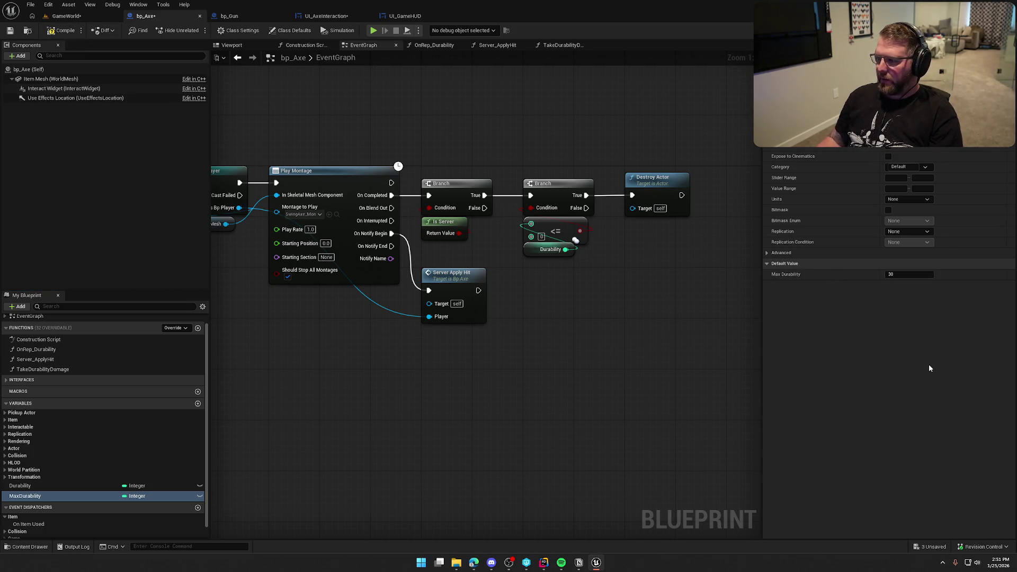
key(ctrl+s)
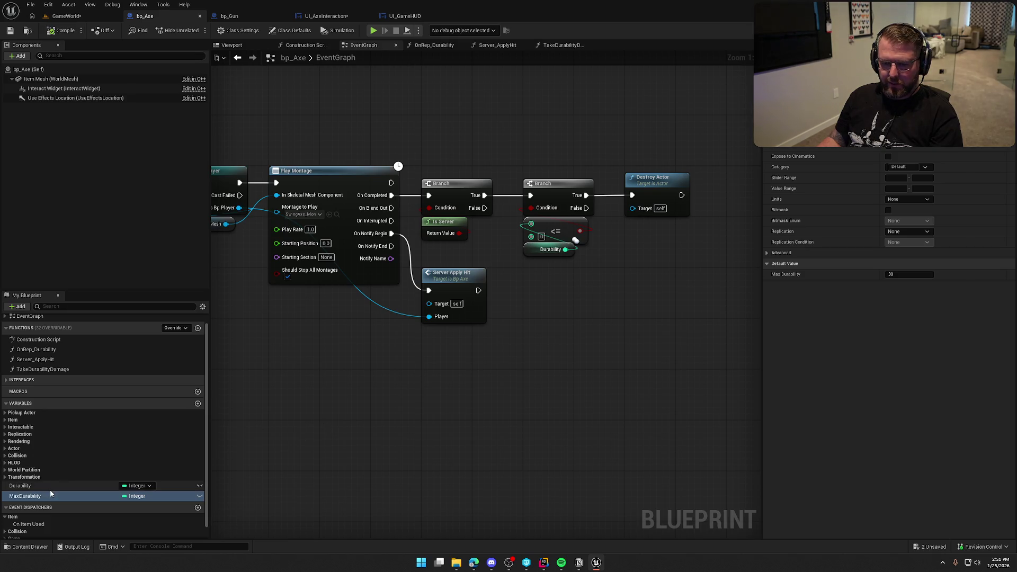
click(84, 486)
click(897, 274)
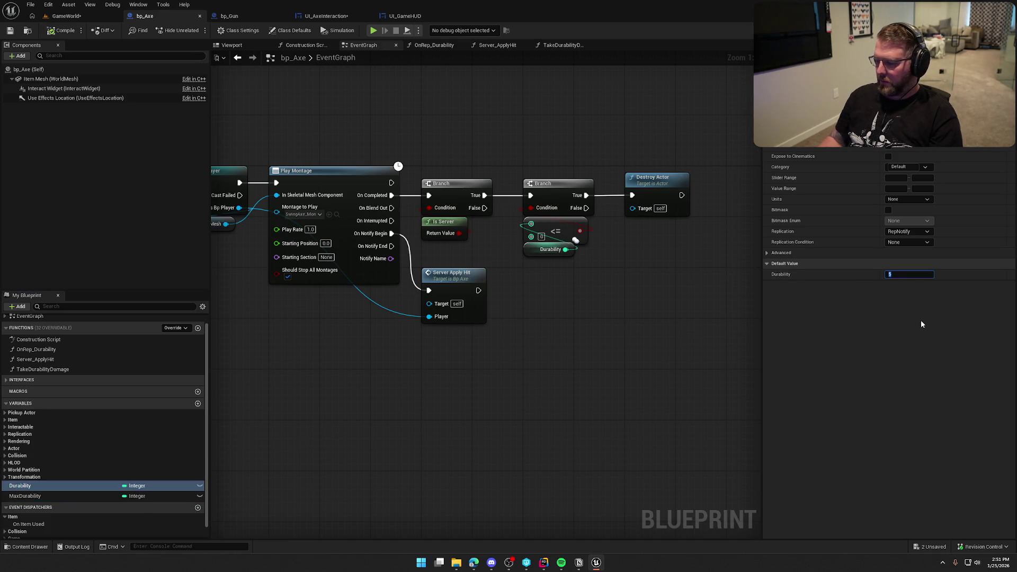
text(30)
key(Return)
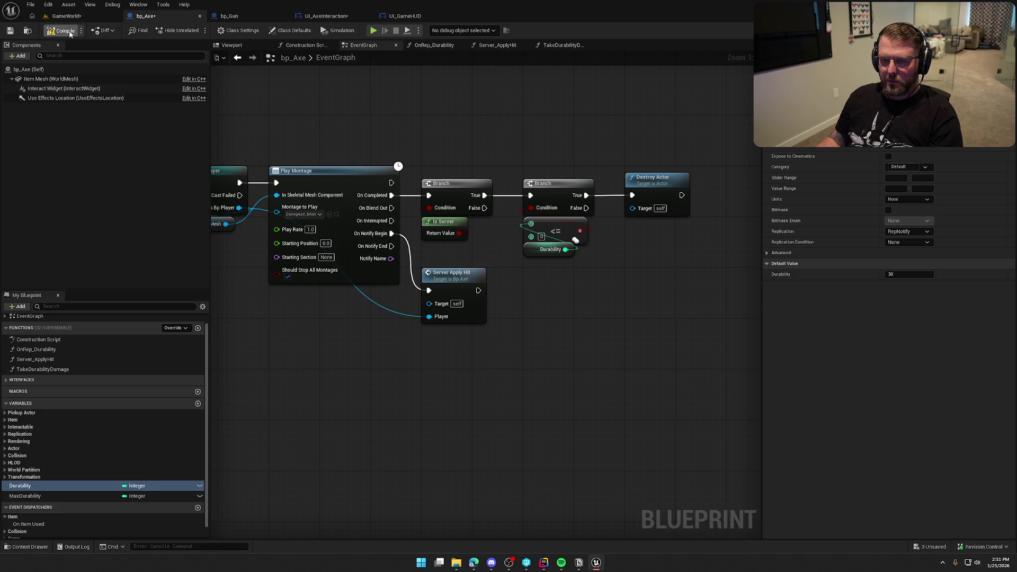
key(ctrl+s)
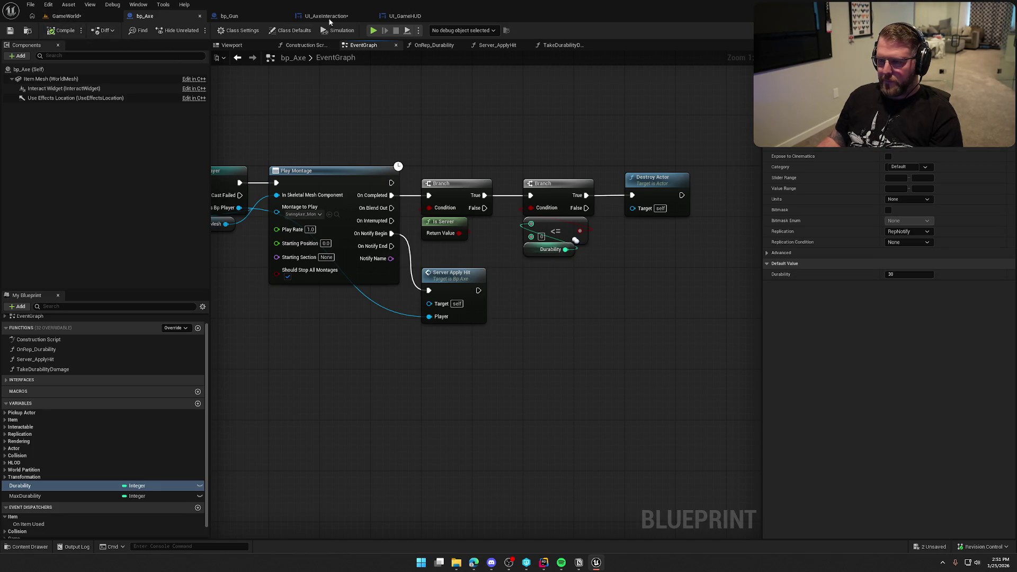
click(327, 17)
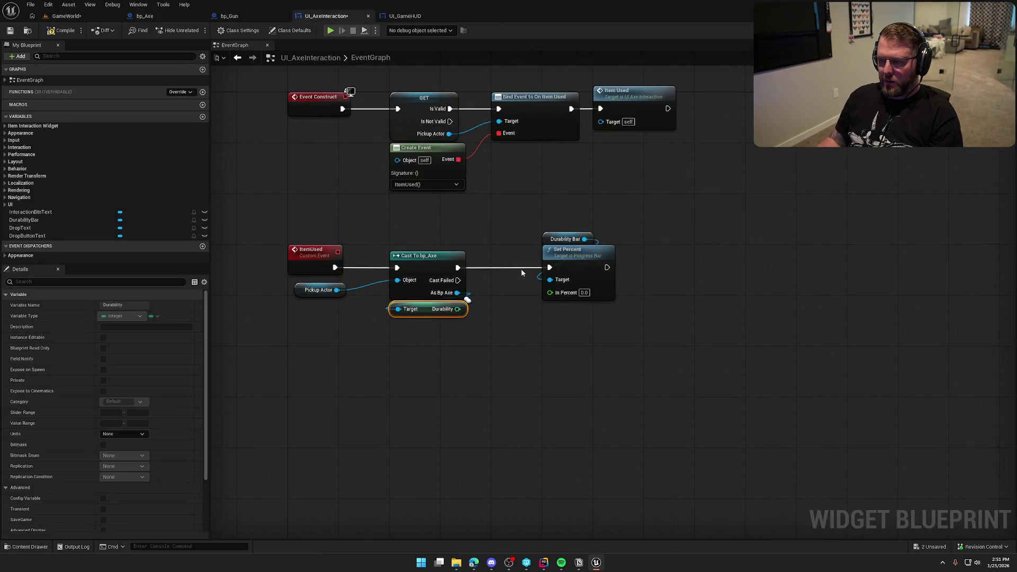
Step: Add a Get Max Durability node from the axe reference, placed under Durability
drag(467, 299, 427, 327)
text(get max d)
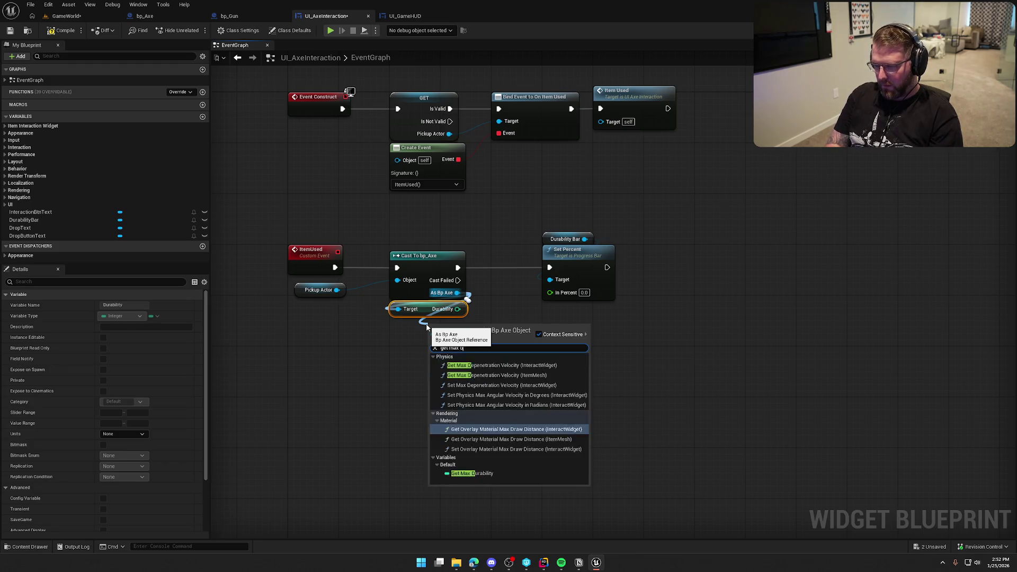
key(Return)
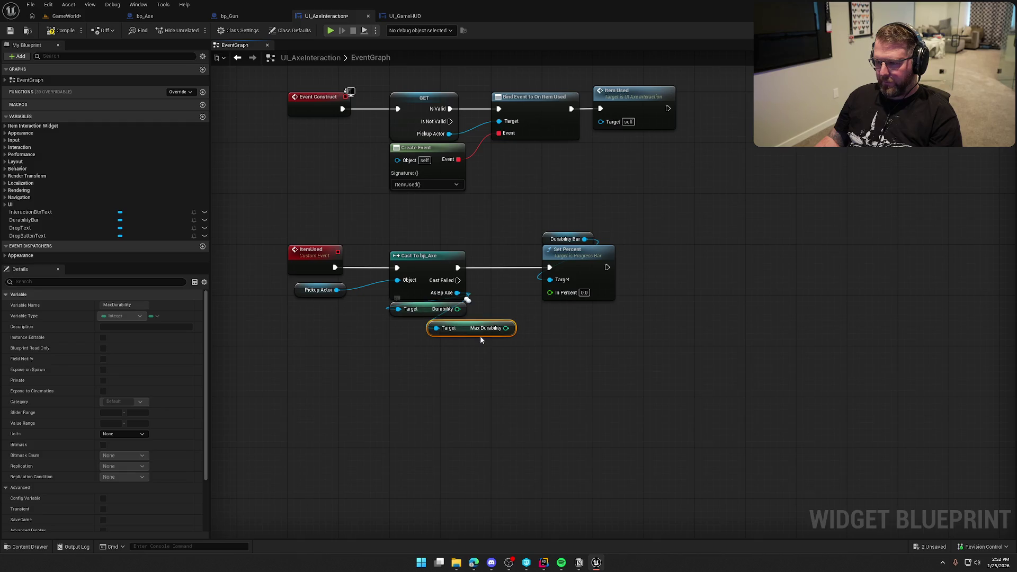
drag(444, 332, 406, 332)
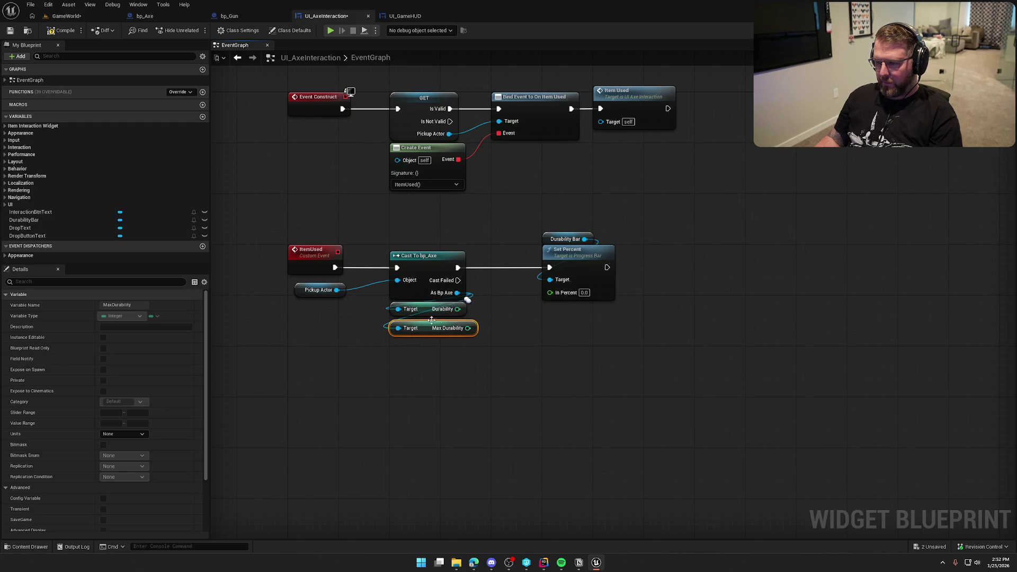
Step: Divide Durability by Max Durability, wire the result into Set Percent's In Percent, and save
mouse_move(457, 309)
mouse_down()
mouse_move(500, 317)
mouse_move(506, 334)
mouse_move(549, 294)
mouse_up()
text(/)
click(516, 354)
drag(525, 327, 519, 322)
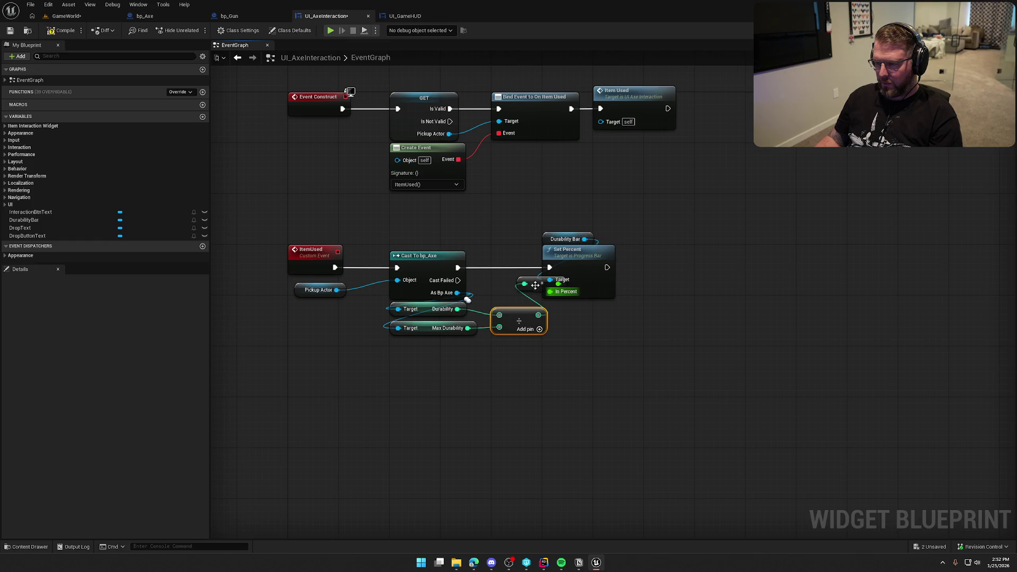
drag(535, 286, 511, 304)
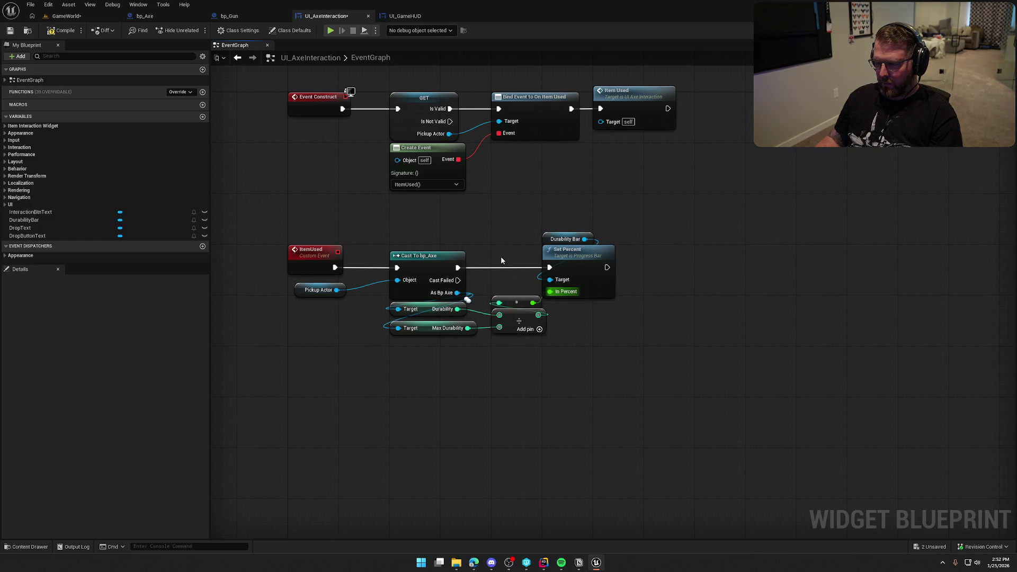
key(ctrl+s)
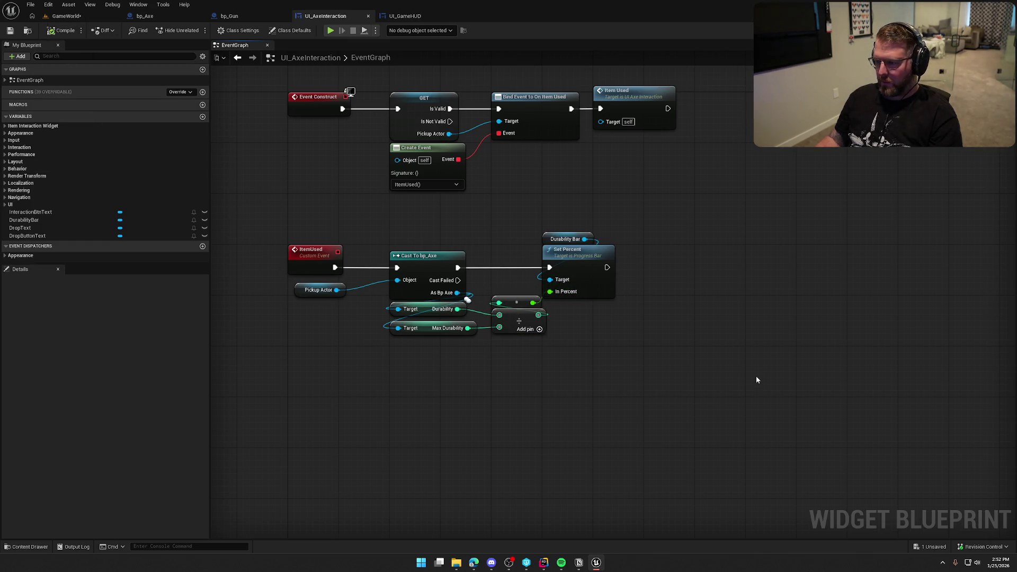
mouse_move(661, 349)
mouse_down()
mouse_move(648, 401)
mouse_move(707, 415)
mouse_up()
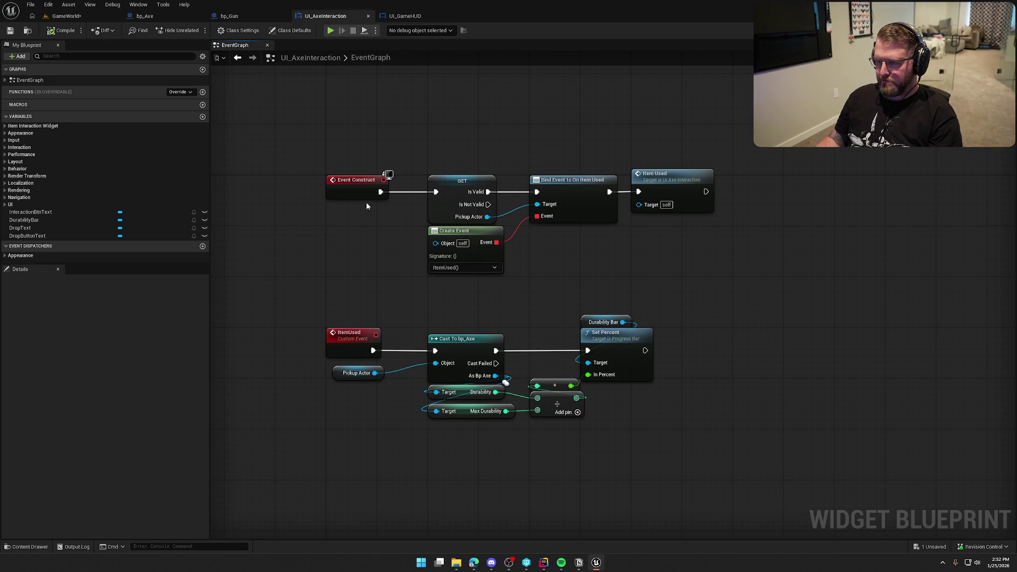
Step: Set bp_Axe's Item > Interaction Widget Class to the UI_AxeInteraction widget
click(153, 17)
click(13, 419)
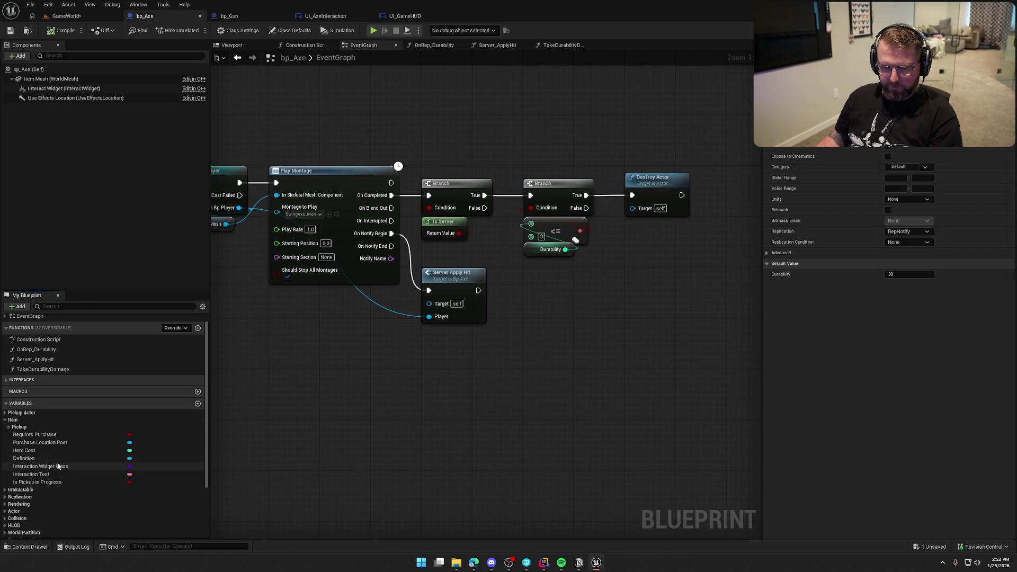
click(62, 467)
click(895, 143)
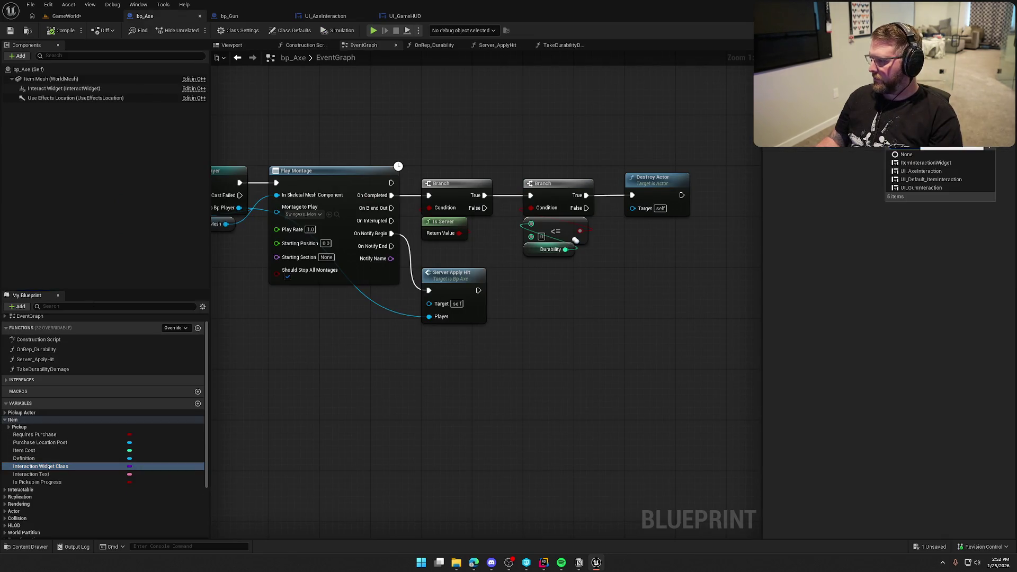
click(923, 171)
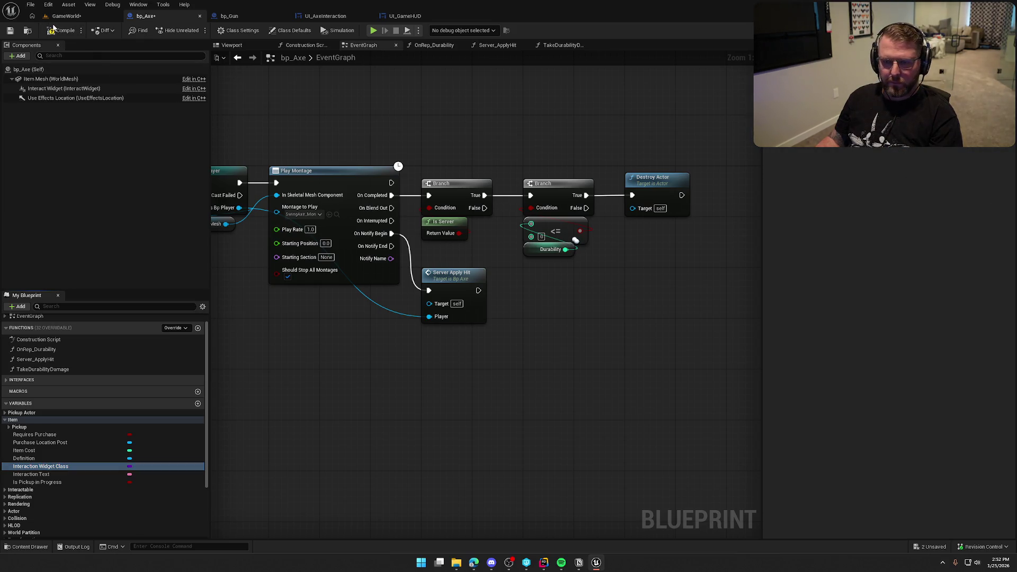
click(67, 16)
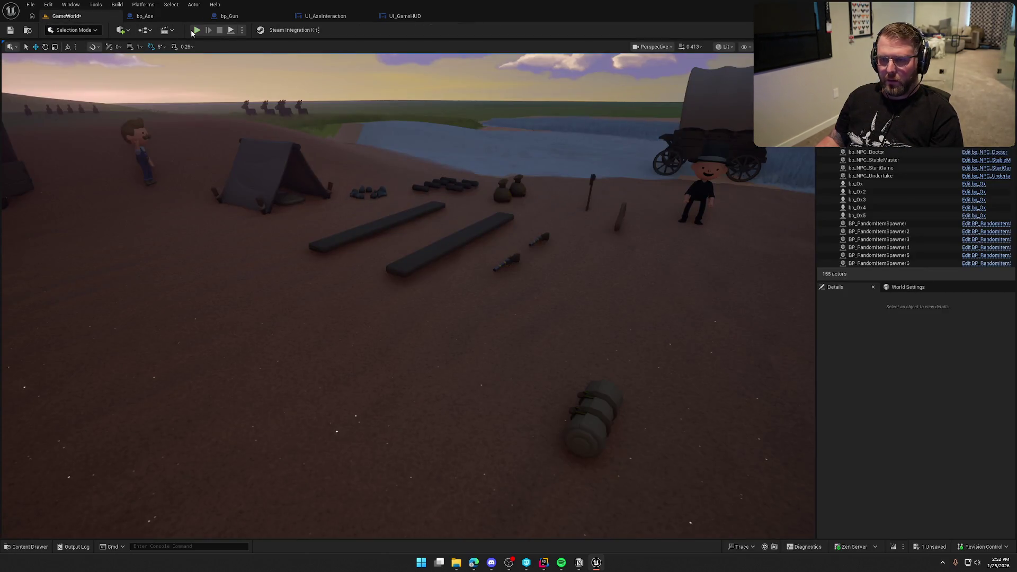
Step: Play-test, walk to the birch tree, chop it three times for logs, then stop playing
key(e)
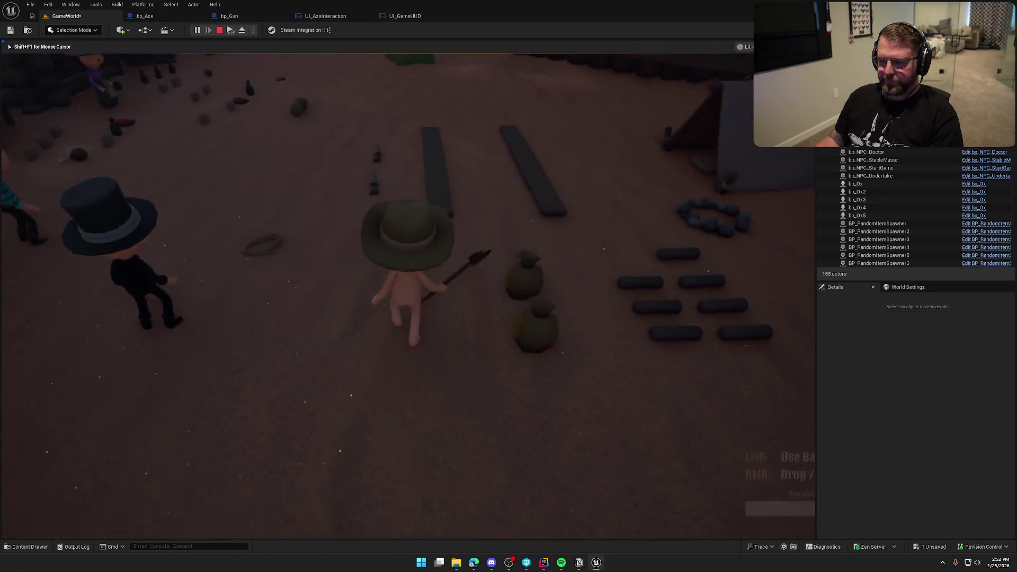
key(w)
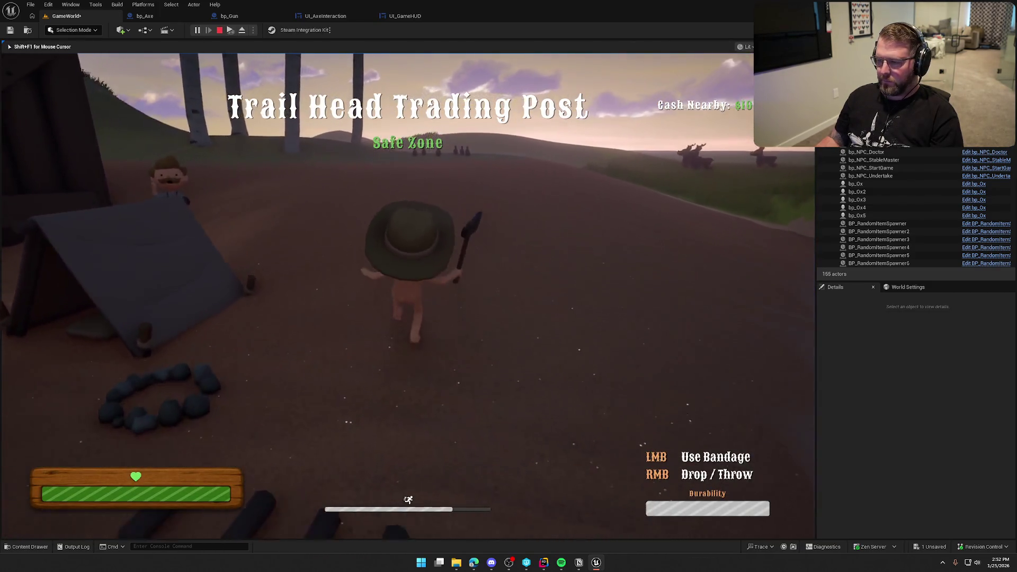
key(w)
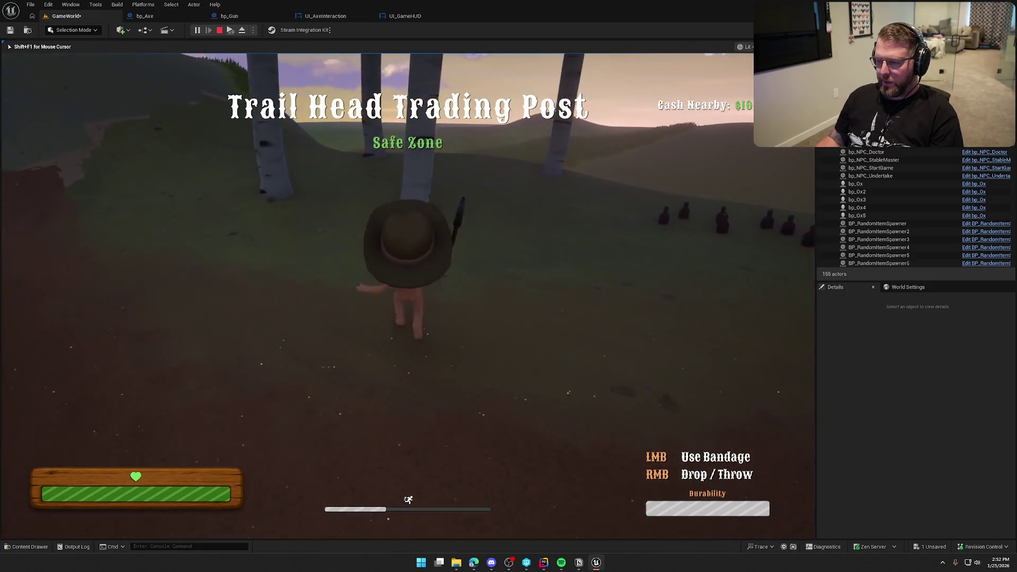
key(s)
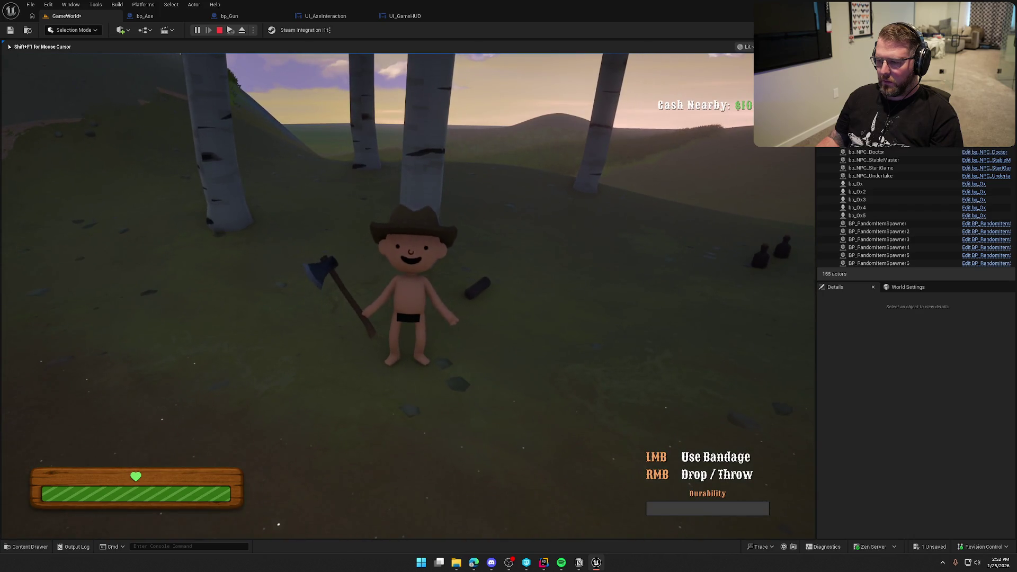
key(w)
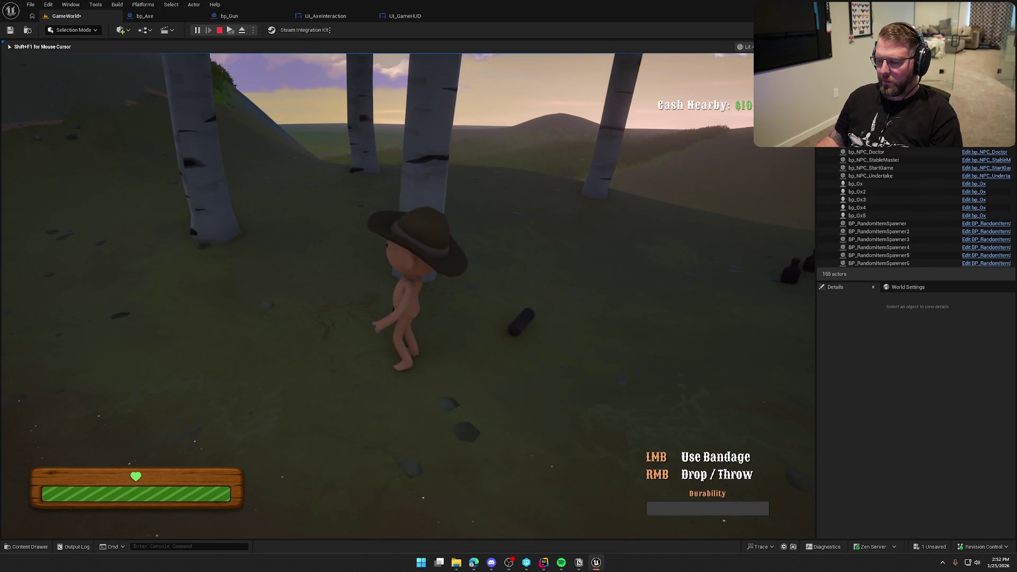
key(w)
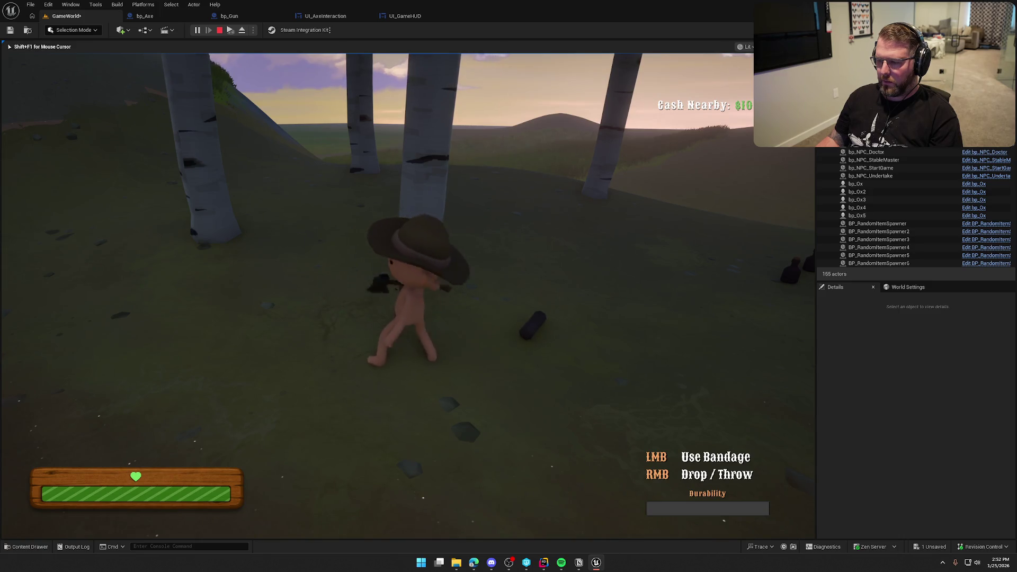
click(408, 296)
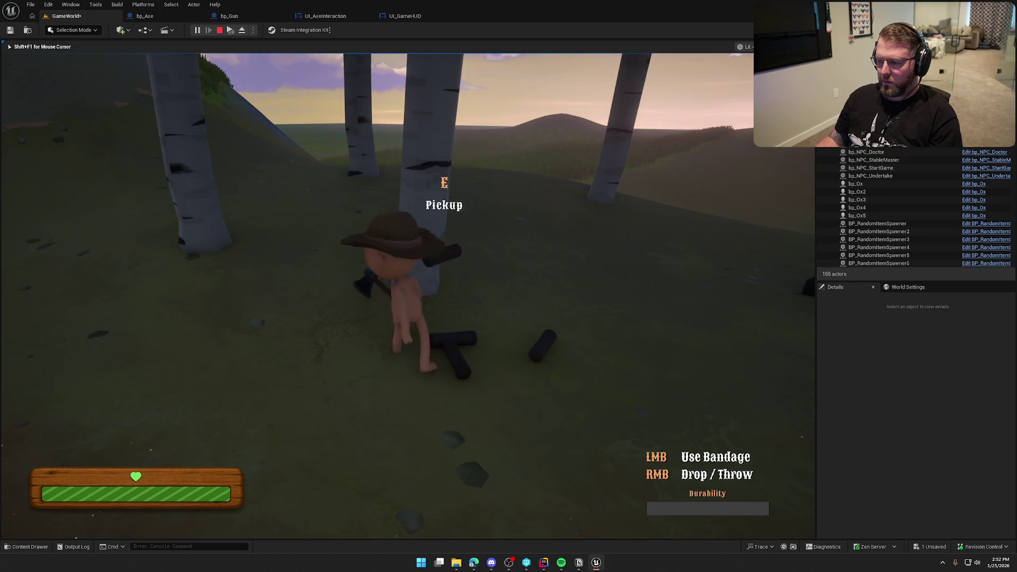
click(408, 295)
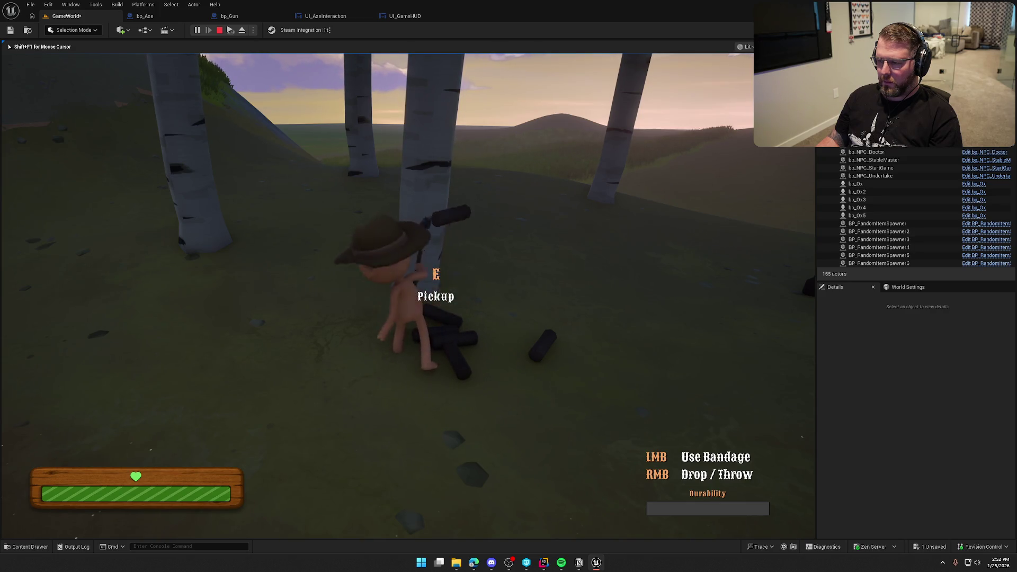
click(408, 296)
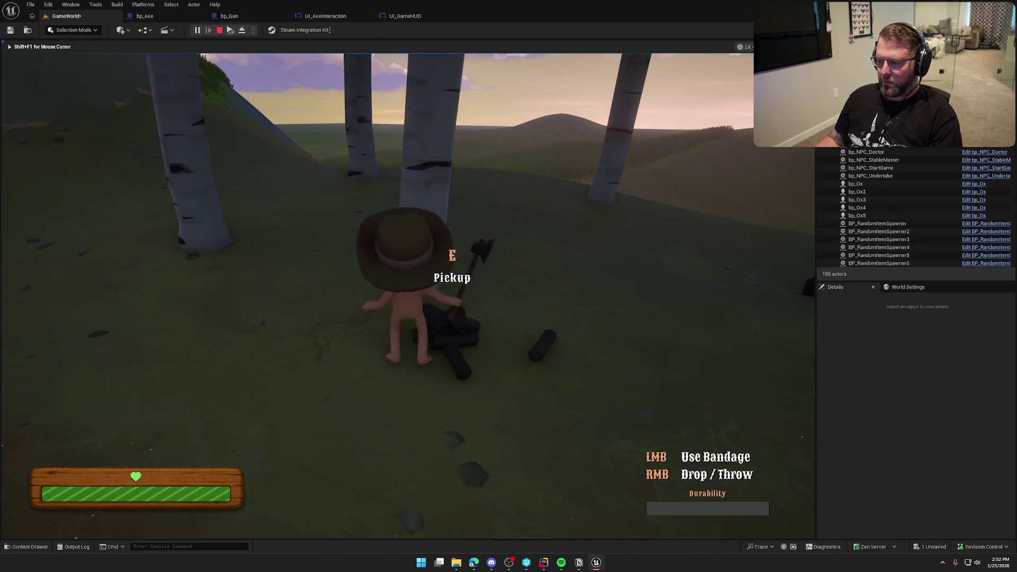
key(Escape)
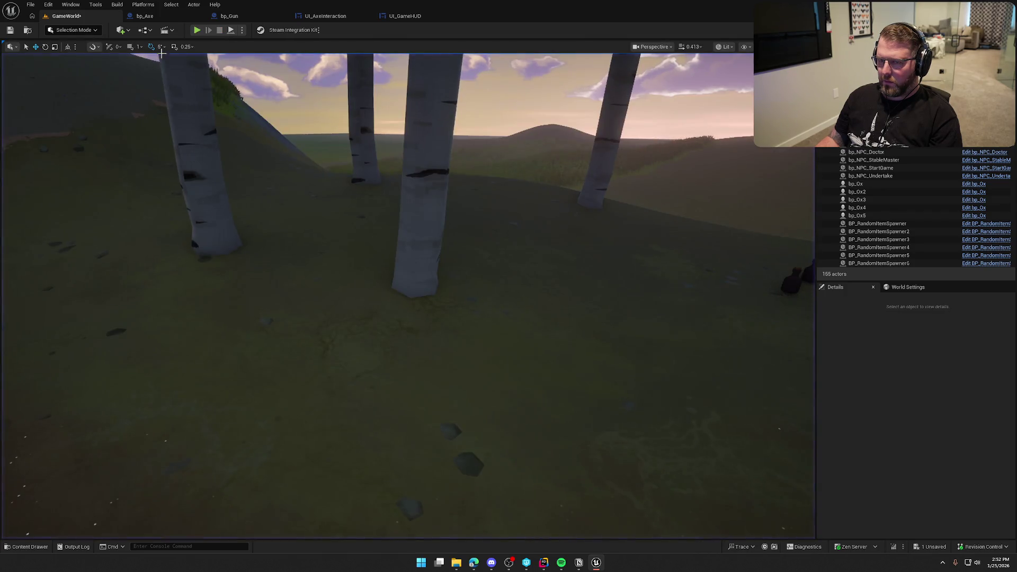
Step: Delete the divide node from UI_AxeInteraction's durability-bar percent calculation and tidy the getters
click(332, 15)
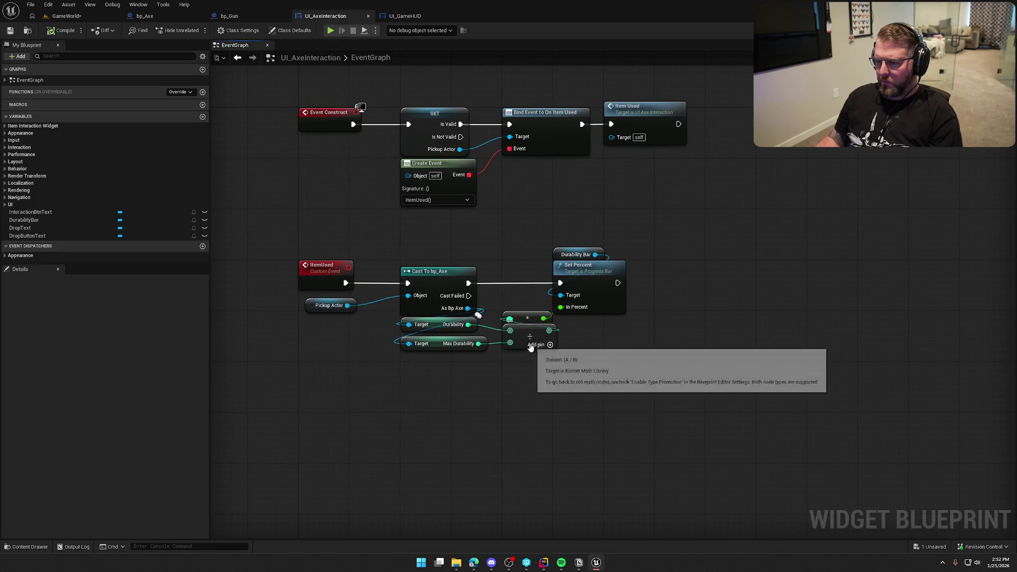
click(526, 339)
key(Delete)
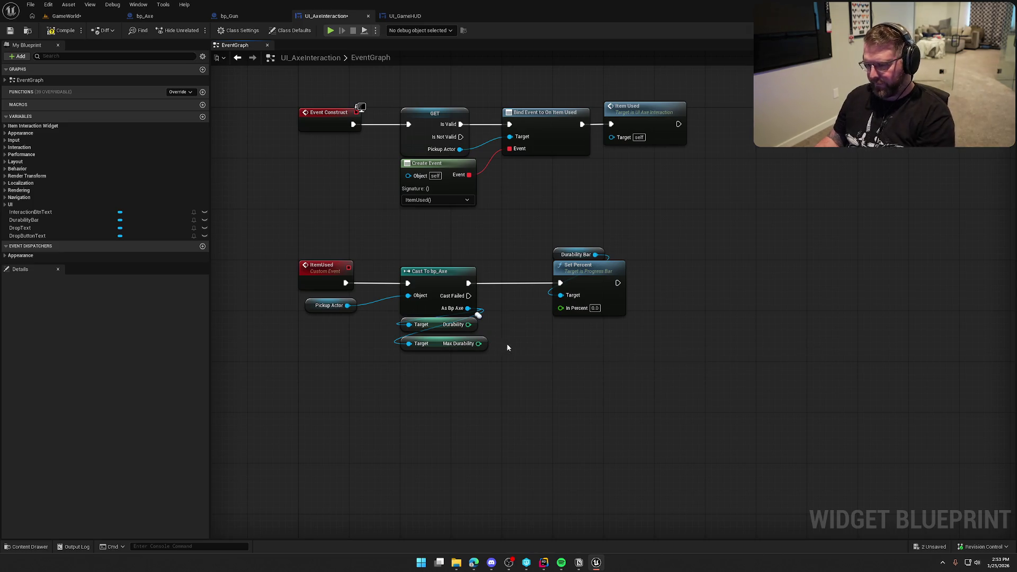
mouse_move(438, 330)
mouse_down()
mouse_move(403, 332)
mouse_move(425, 333)
mouse_up()
click(446, 374)
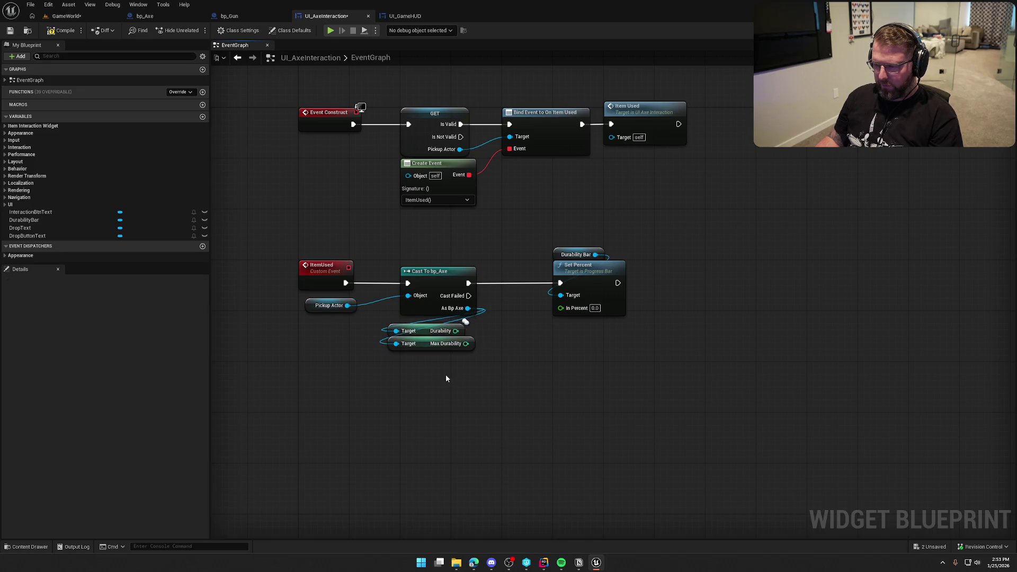
drag(446, 374, 423, 376)
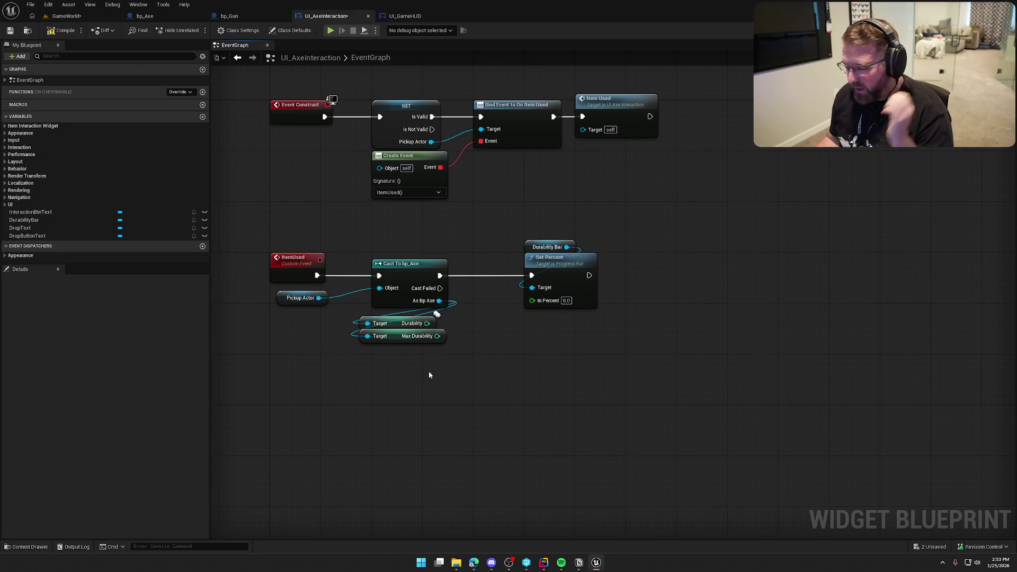
click(164, 16)
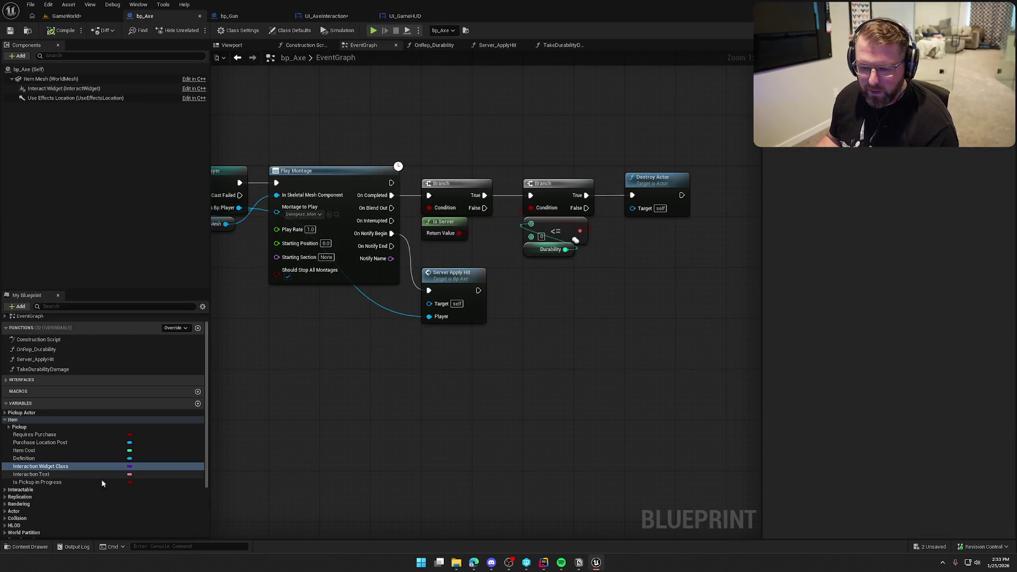
Step: Change Durability and MaxDurability to Float and save bp_Axe
scroll(109, 461, down, 2)
scroll(113, 447, down, 1)
click(133, 475)
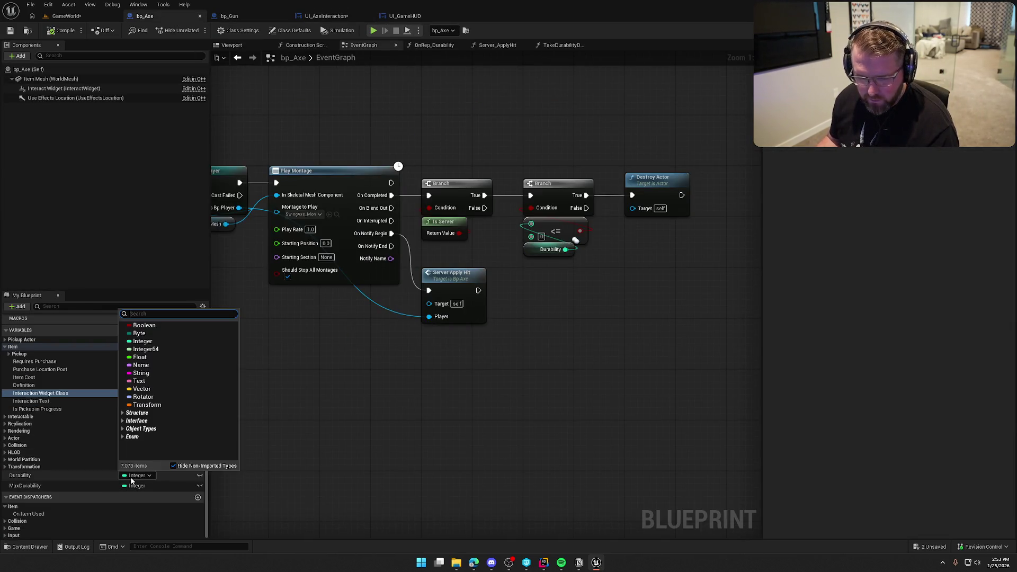
click(155, 356)
click(542, 298)
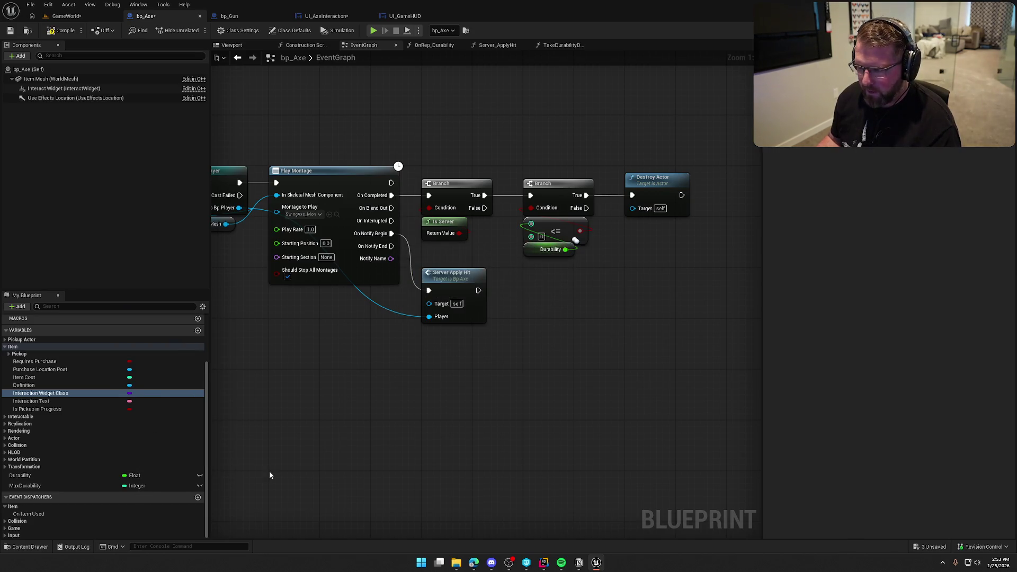
click(135, 486)
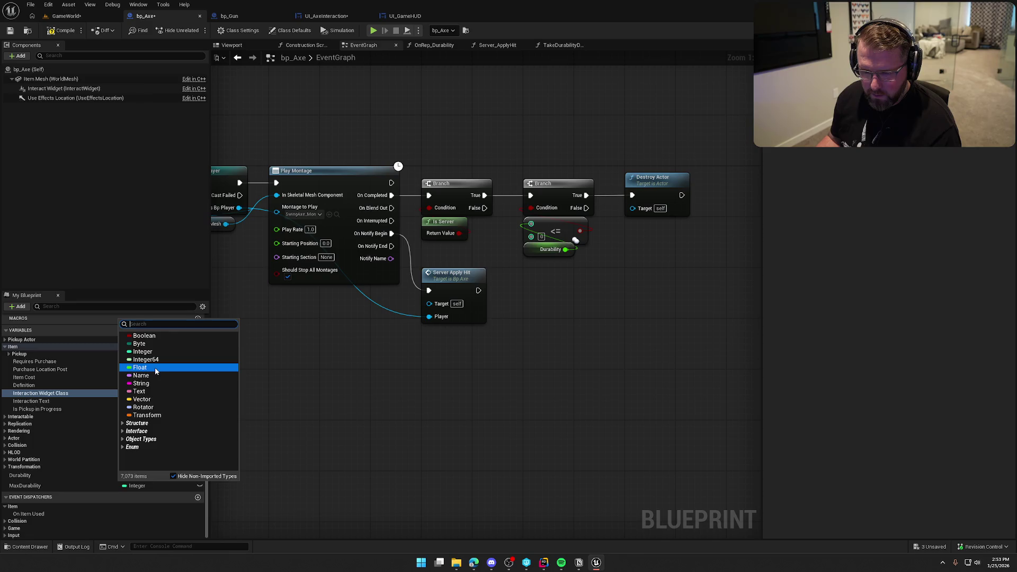
click(141, 367)
click(61, 30)
key(ctrl+s)
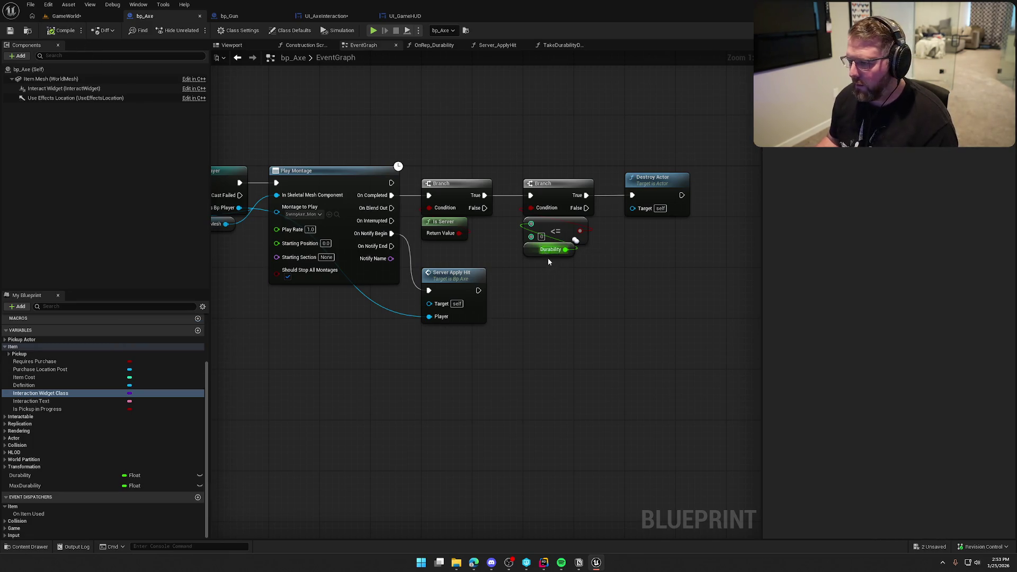
Step: Replace the Branch's condition with a new Durability <= 0.0 comparison, deleting the old node
click(536, 252)
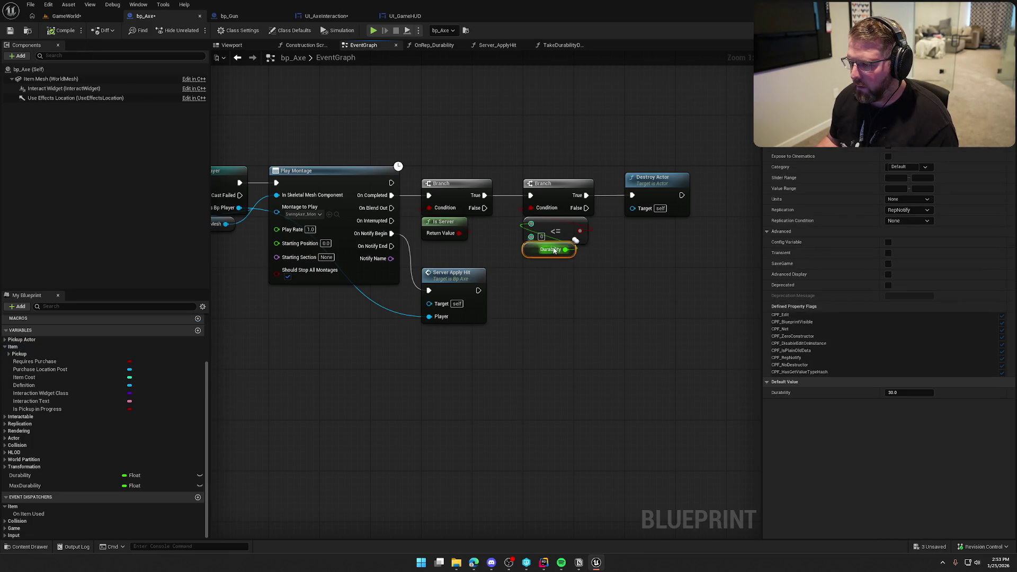
drag(565, 249, 587, 256)
text(<=)
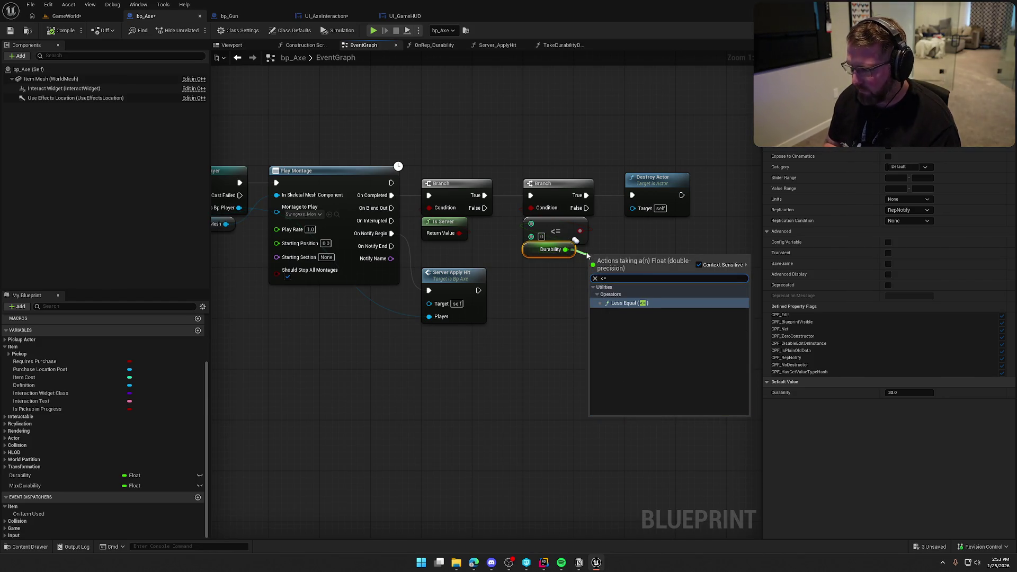
key(Return)
mouse_move(647, 262)
mouse_down()
mouse_move(656, 260)
mouse_move(533, 211)
mouse_up()
click(555, 231)
key(Delete)
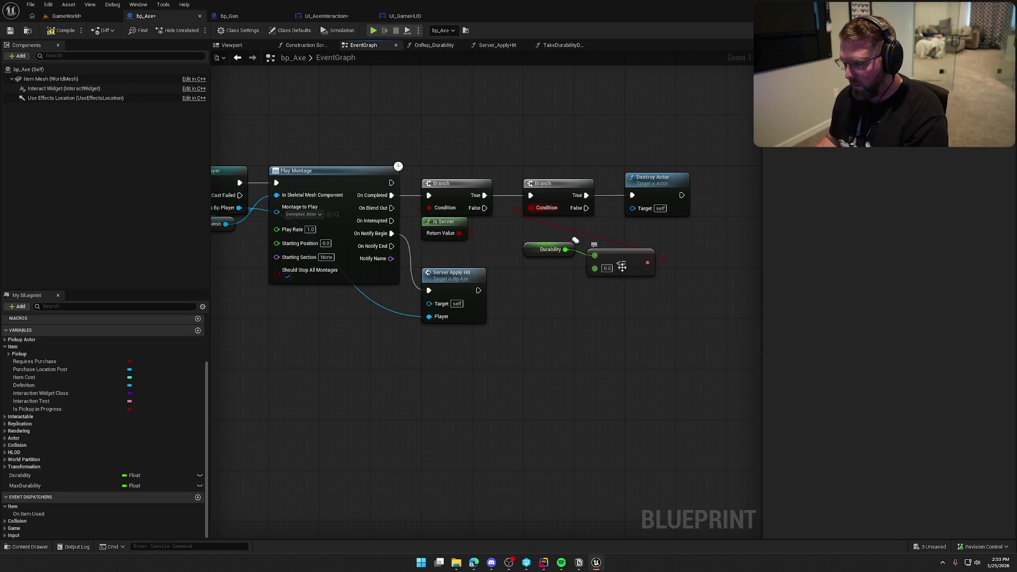
mouse_move(619, 265)
mouse_down()
mouse_move(568, 227)
mouse_move(556, 234)
mouse_up()
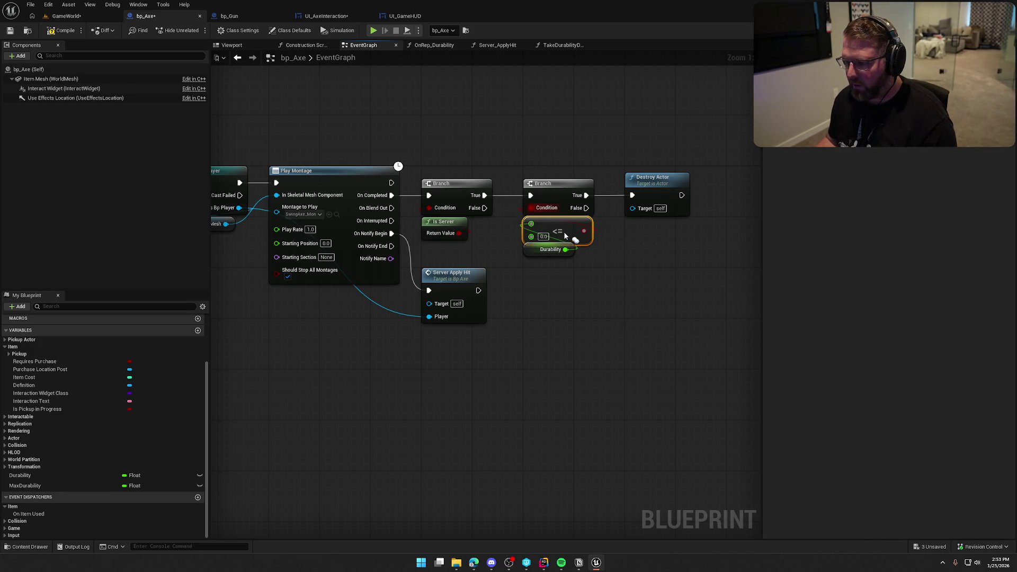
click(654, 337)
scroll(655, 337, down, 2)
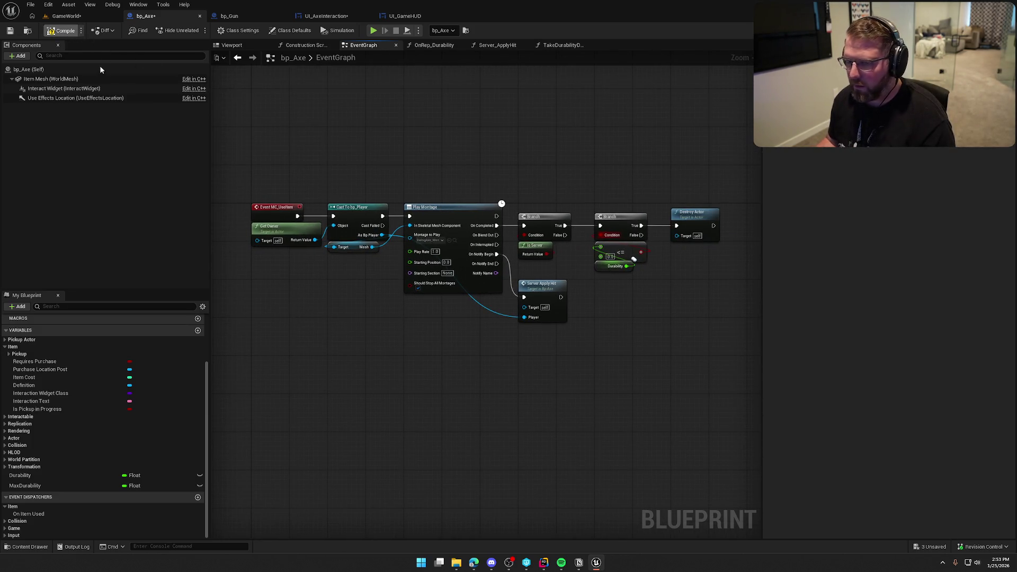
click(430, 45)
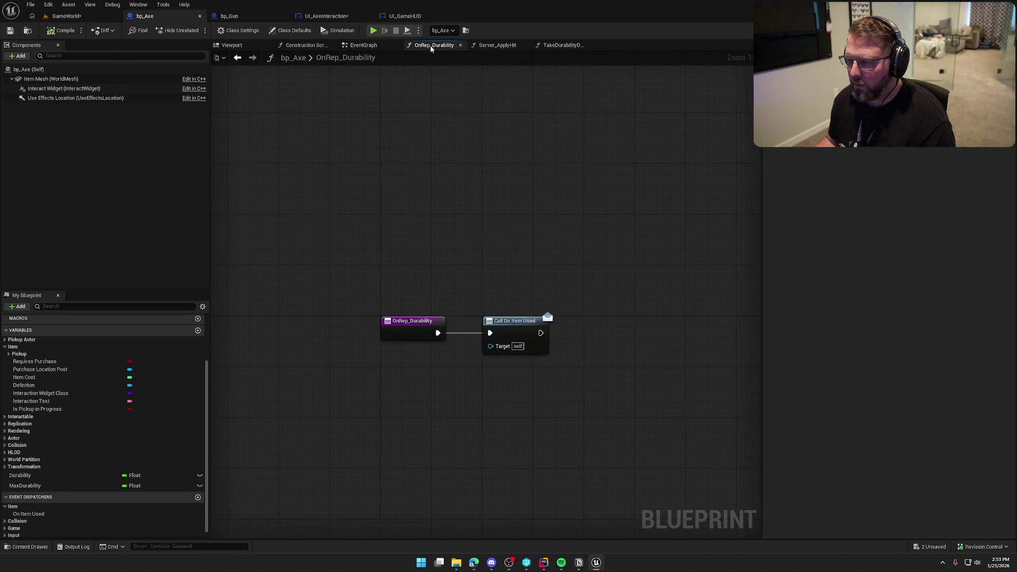
Step: In TakeDurabilityDamage, add a Subtract node taking 1.0 from Durability
click(509, 45)
mouse_move(502, 130)
mouse_down()
mouse_move(631, 103)
mouse_move(612, 102)
mouse_move(504, 306)
mouse_move(422, 366)
mouse_move(319, 348)
mouse_move(408, 376)
mouse_move(498, 472)
mouse_move(553, 320)
mouse_move(569, 186)
mouse_move(580, 271)
mouse_up()
click(561, 45)
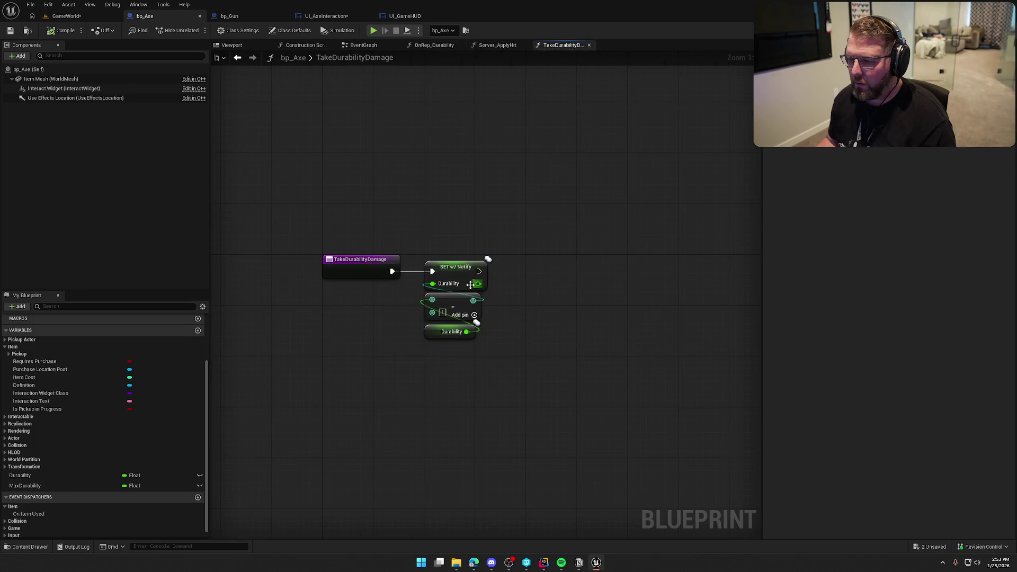
click(458, 333)
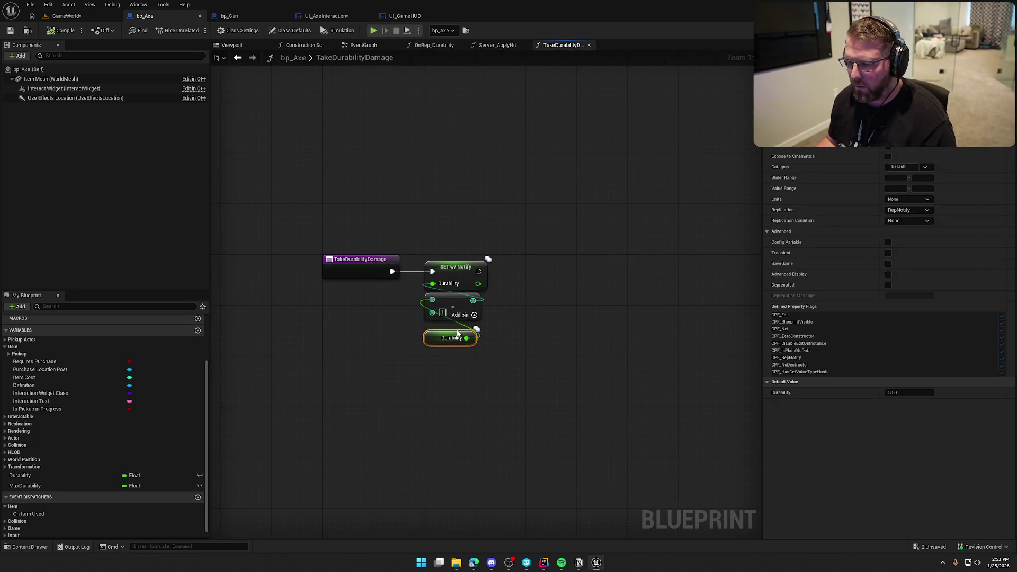
drag(467, 333, 502, 337)
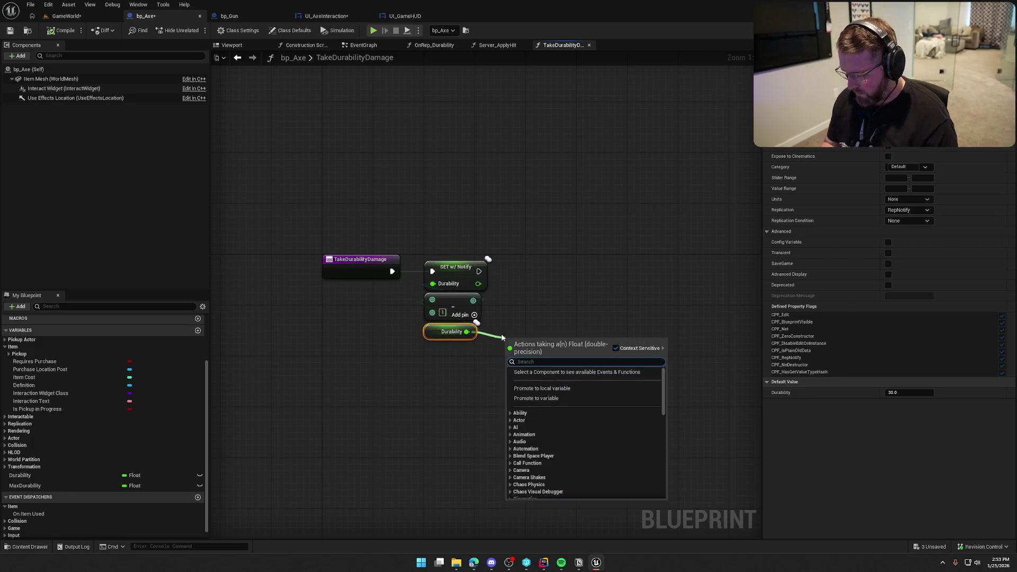
text(-)
key(Return)
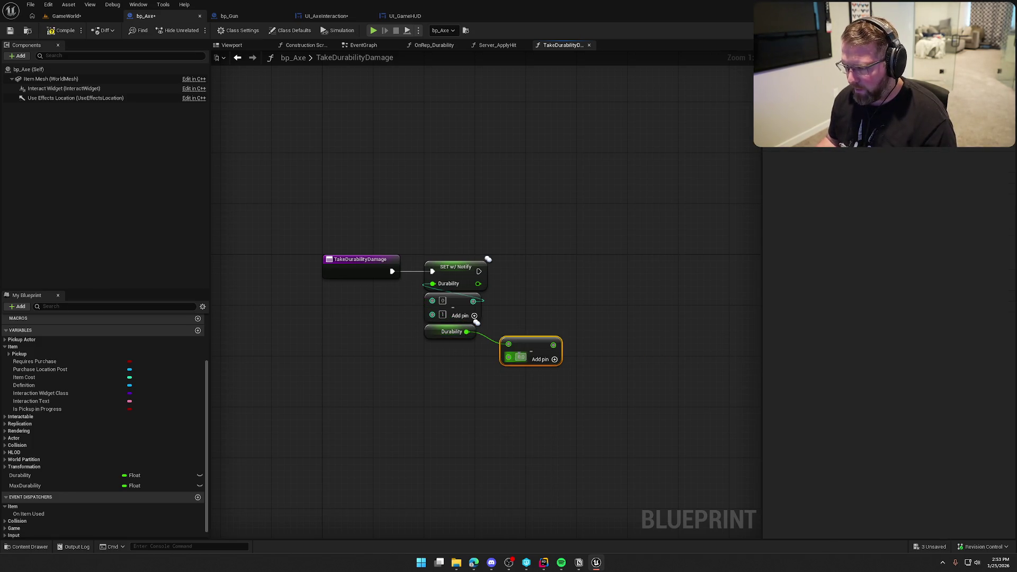
text(1)
Step: Wire the new subtraction into SET Durability, delete the old subtract node, and save bp_Axe
drag(553, 345, 433, 283)
click(459, 303)
key(Delete)
drag(536, 355, 454, 306)
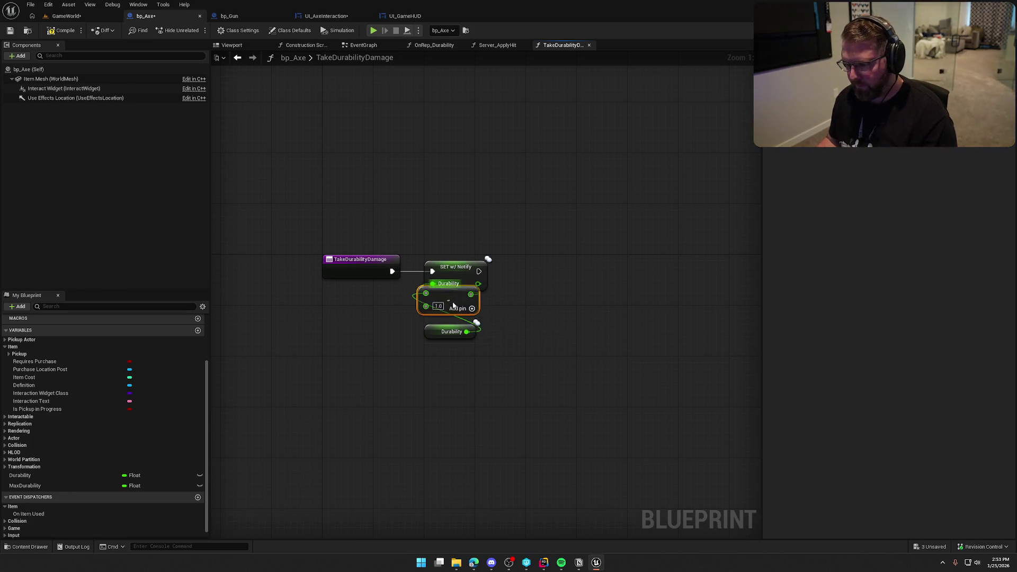
click(434, 206)
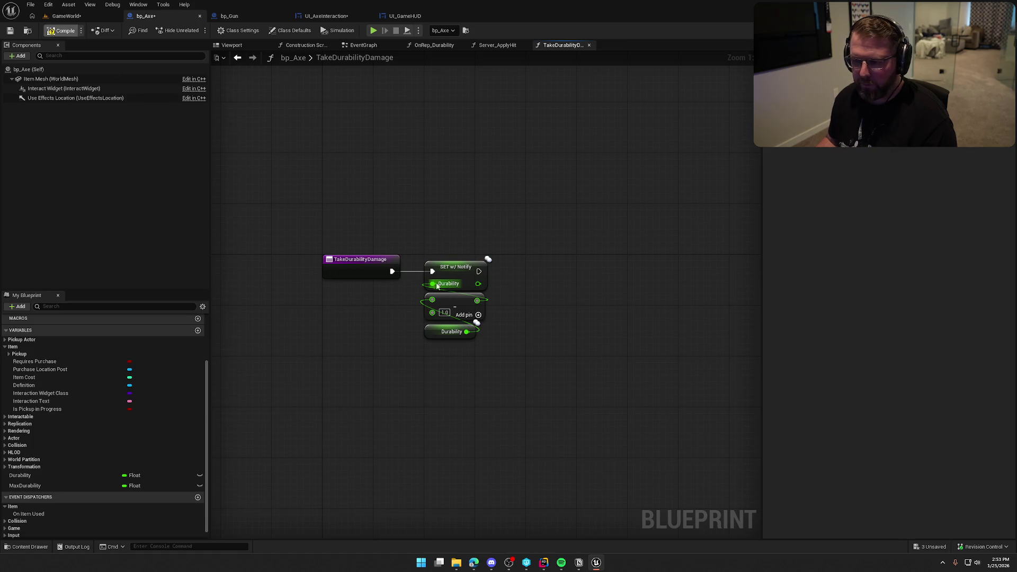
key(ctrl+s)
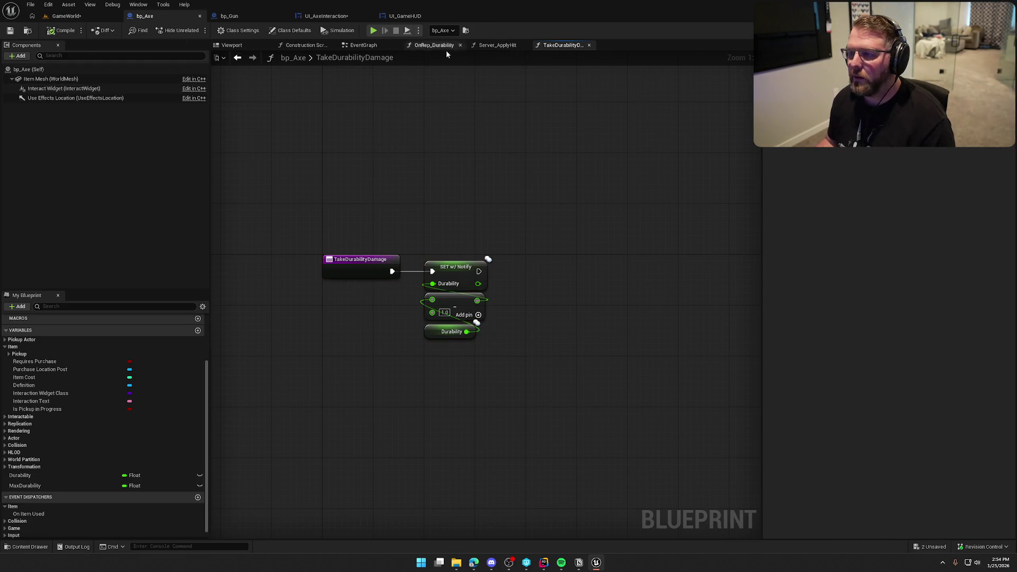
click(363, 45)
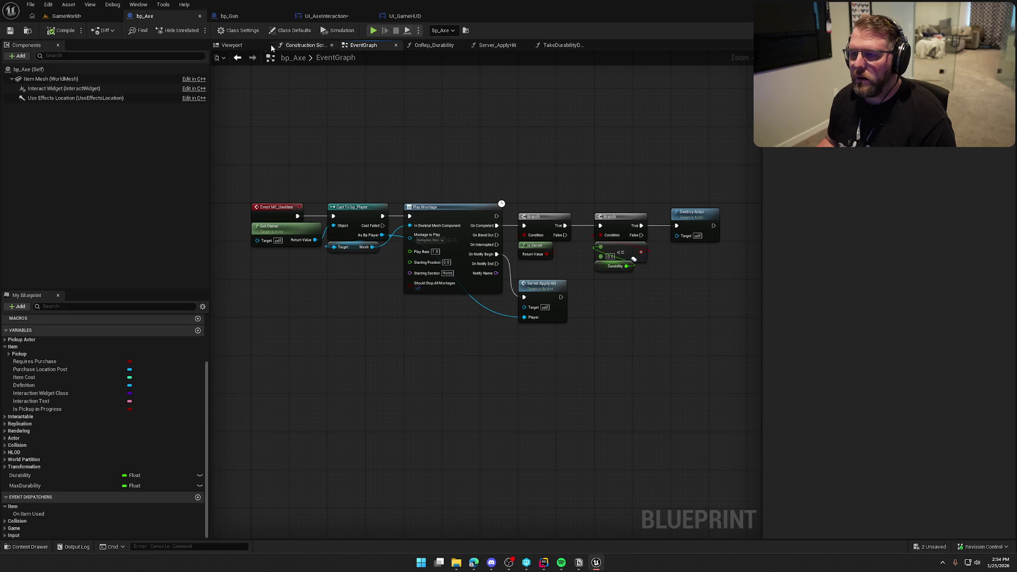
click(357, 17)
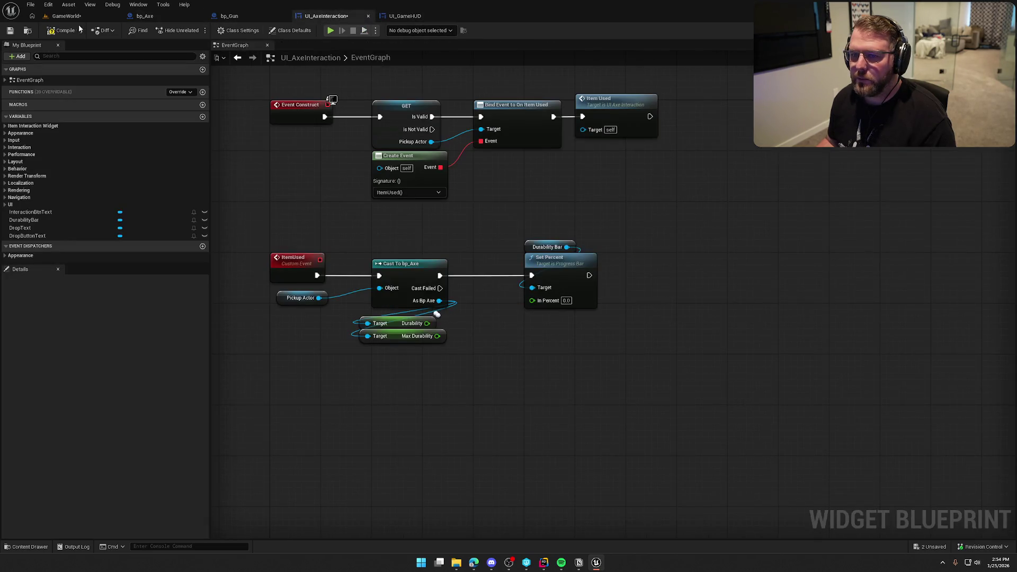
Step: Add a new Divide node off Durability, line up the division nodes beside Set Percent, and compile
click(71, 31)
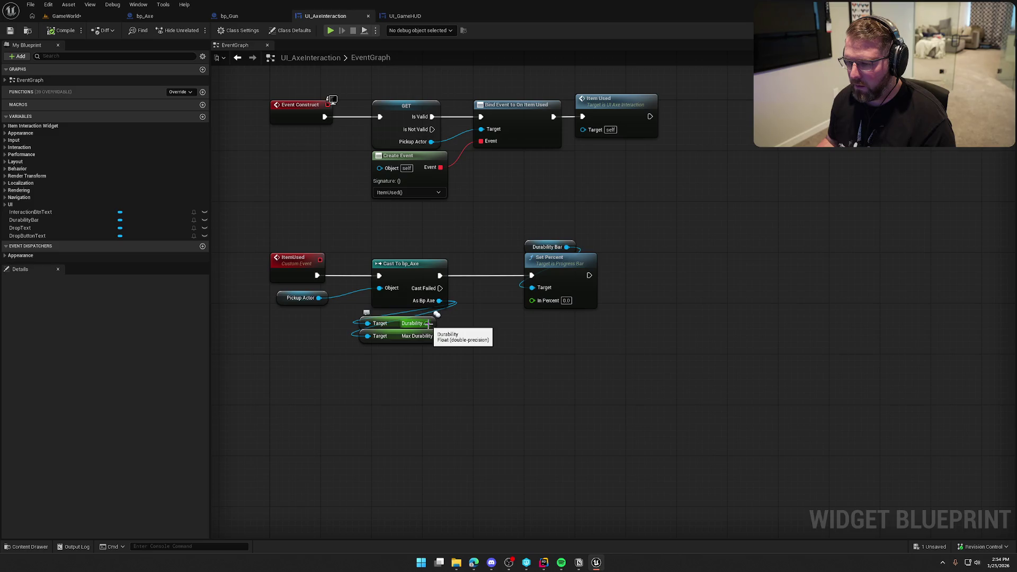
mouse_move(427, 324)
mouse_down()
mouse_move(487, 320)
mouse_move(482, 335)
mouse_move(494, 335)
mouse_move(532, 299)
mouse_up()
text(/)
key(Return)
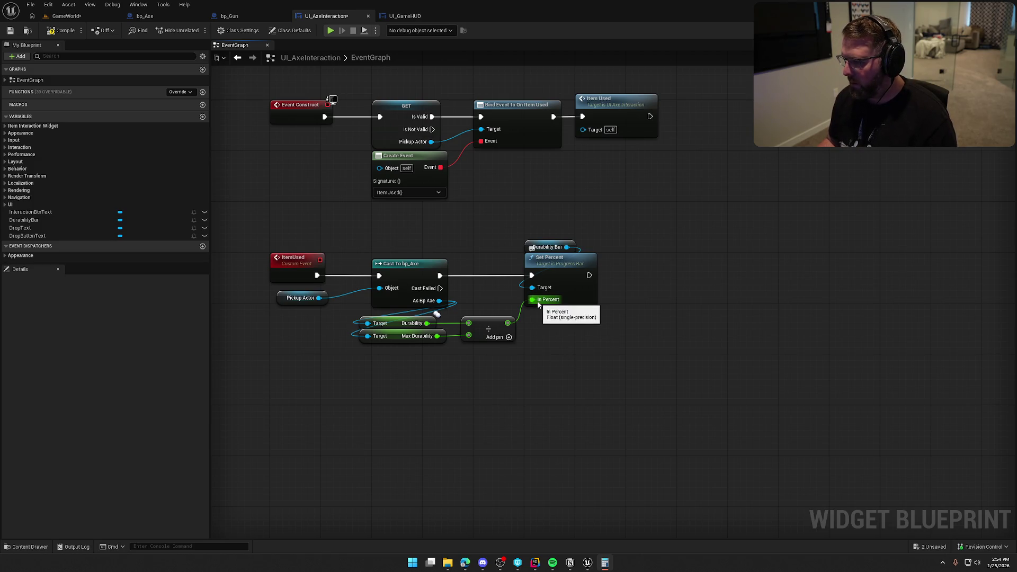
key(alt+F4)
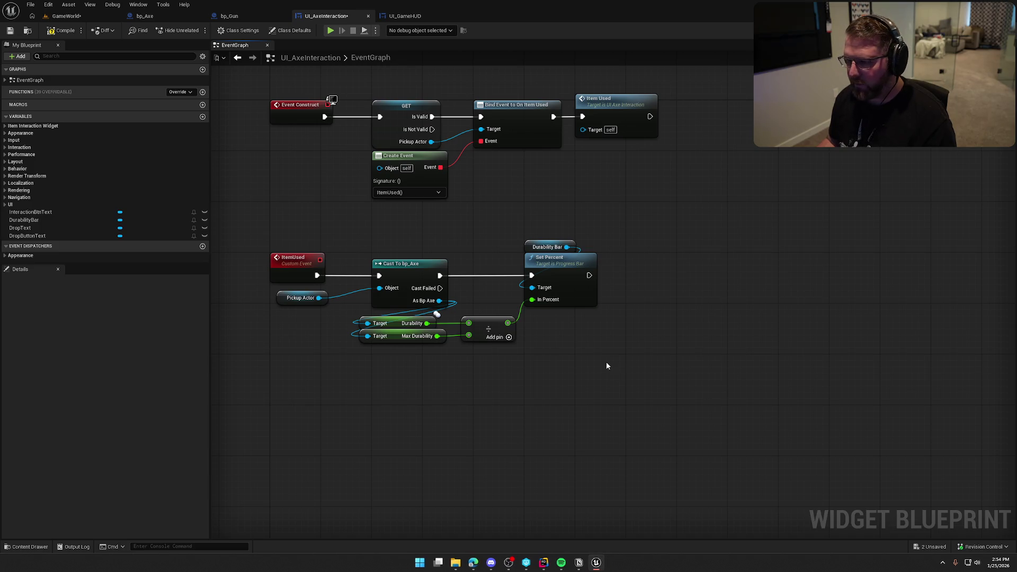
mouse_move(473, 379)
mouse_down()
mouse_move(356, 312)
mouse_move(407, 316)
mouse_up()
click(466, 321)
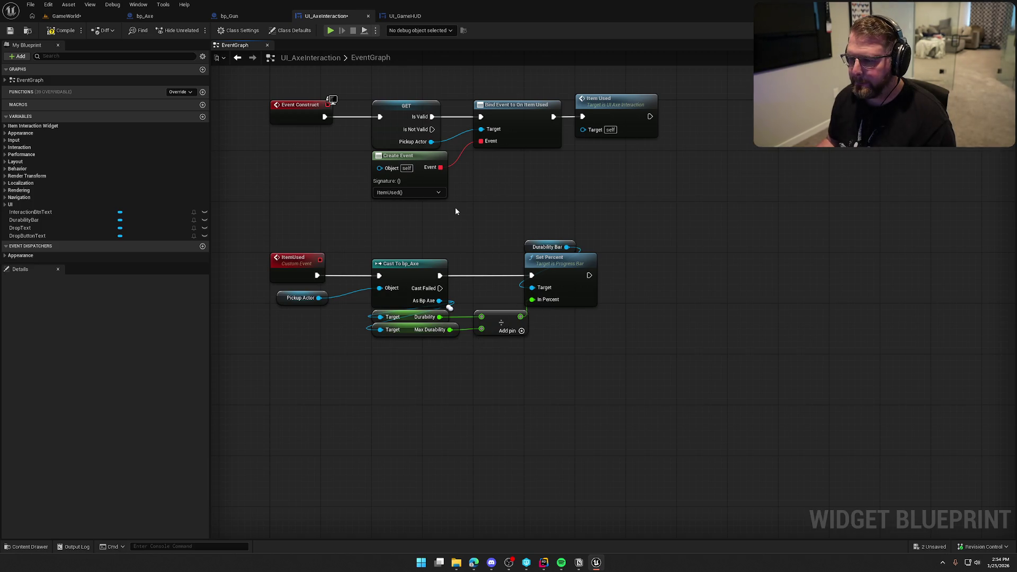
drag(425, 227, 420, 261)
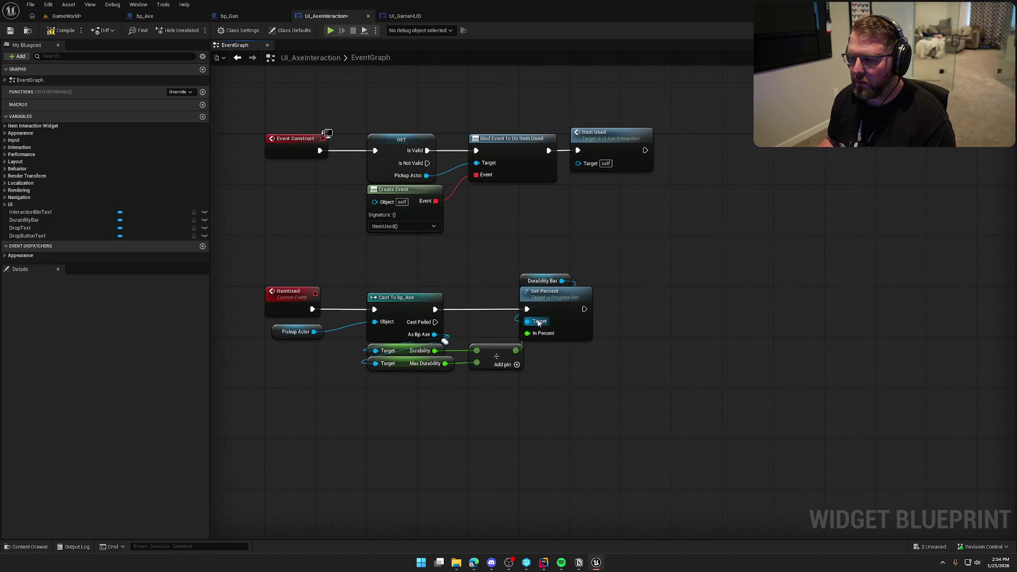
click(57, 33)
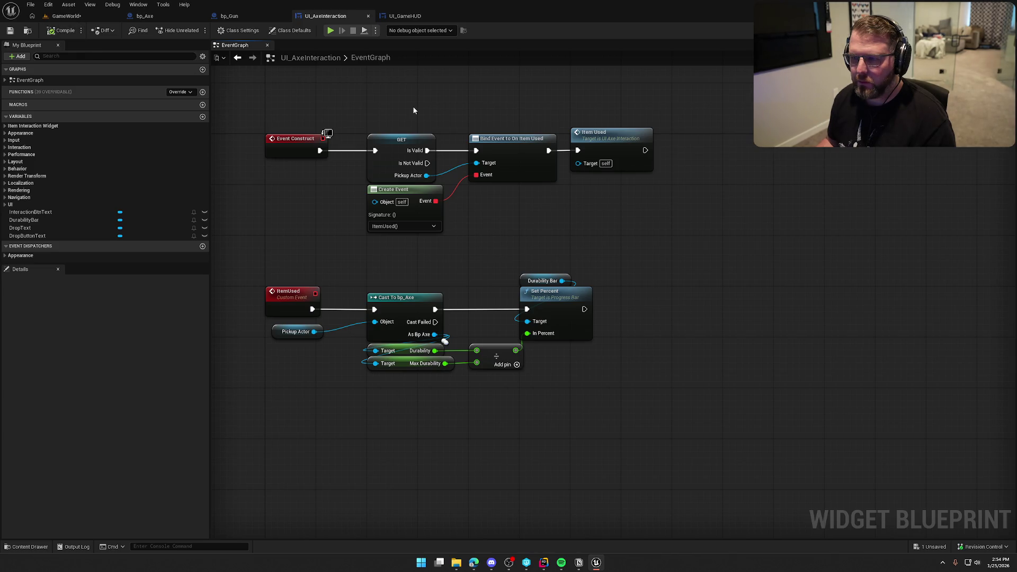
drag(411, 97, 402, 135)
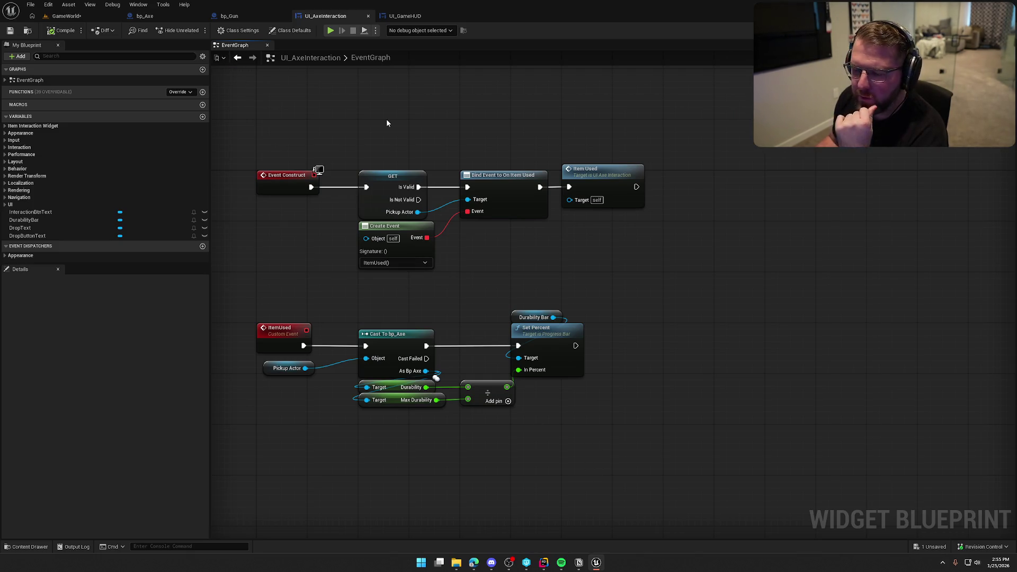
Step: In the Designer, switch DurabilityBar's size from Fill to Auto and compile the widget
click(977, 30)
scroll(589, 335, up, 3)
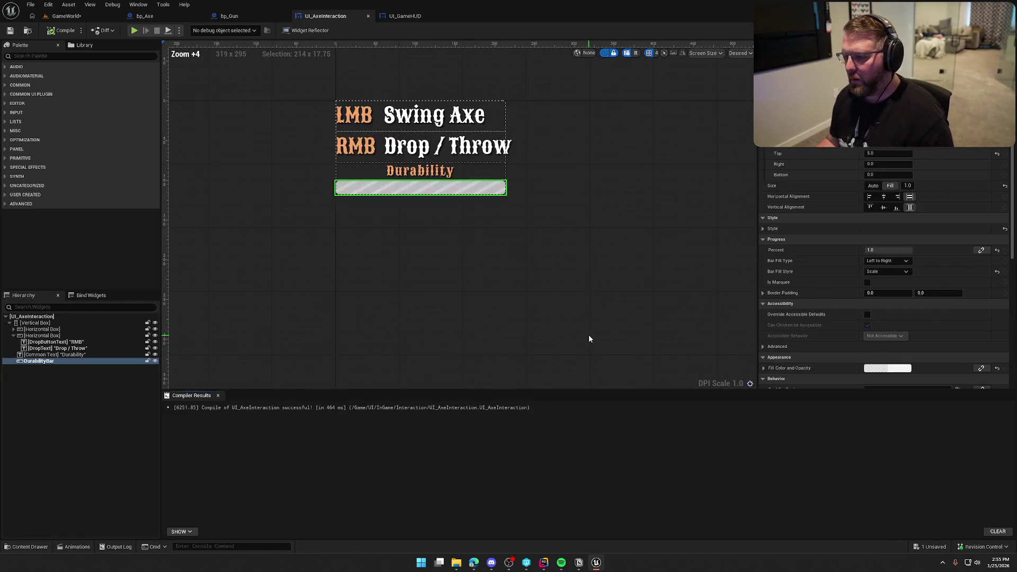
click(218, 395)
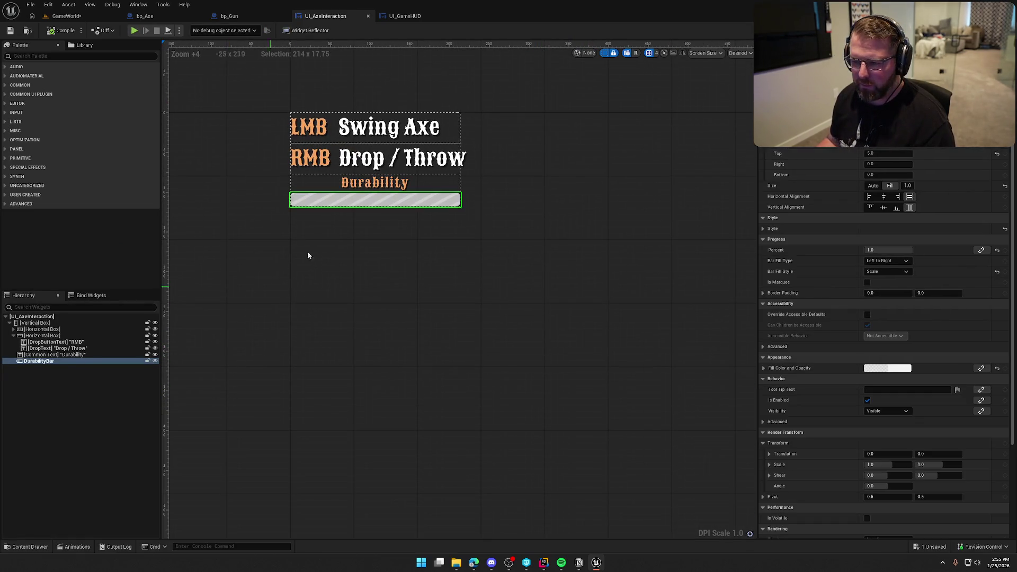
click(873, 185)
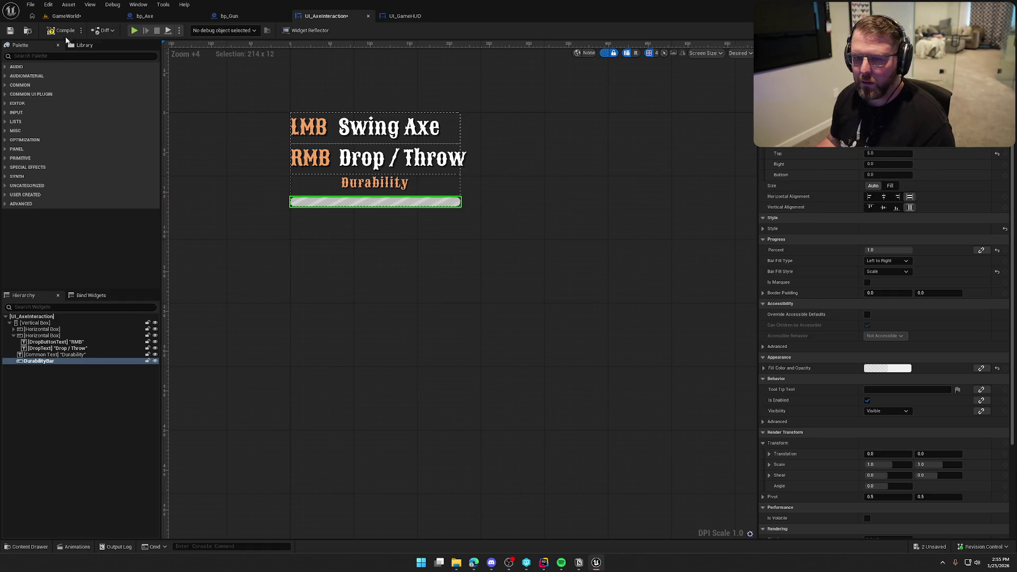
click(64, 30)
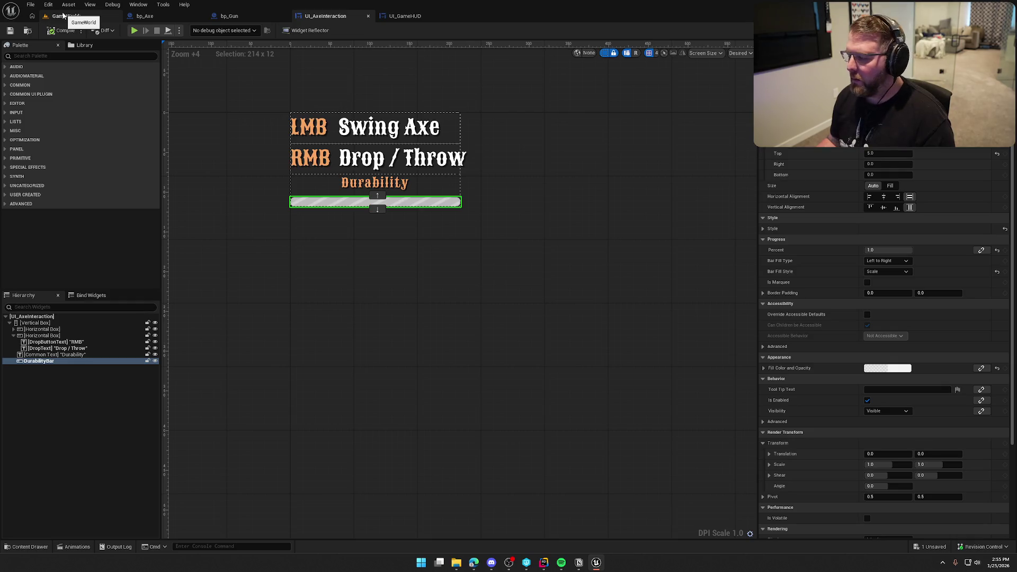
click(66, 16)
Step: Play-test: pick up the axe, run to a tree, chop it while the durability bar shrinks, then stop
click(197, 31)
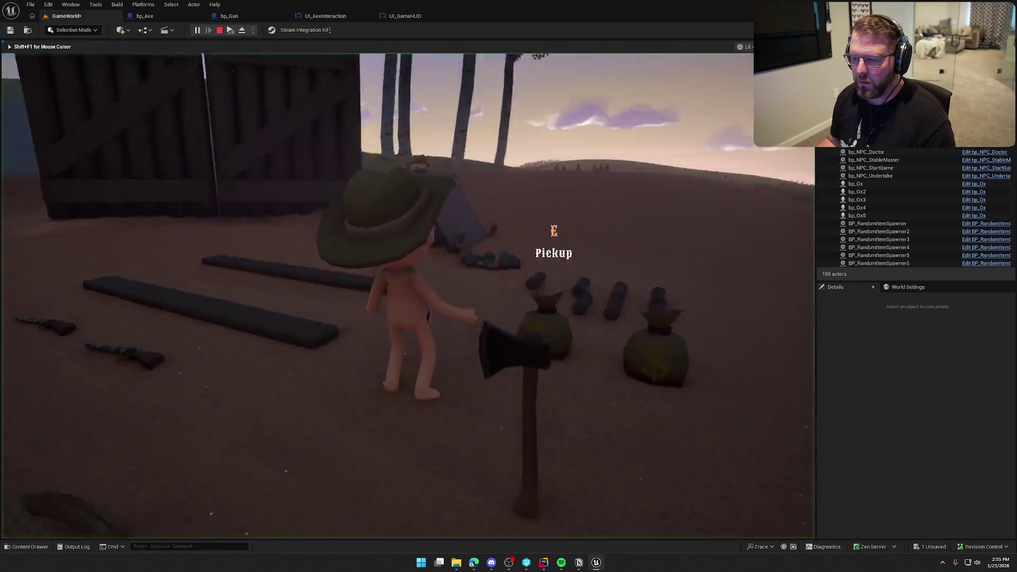
key(e)
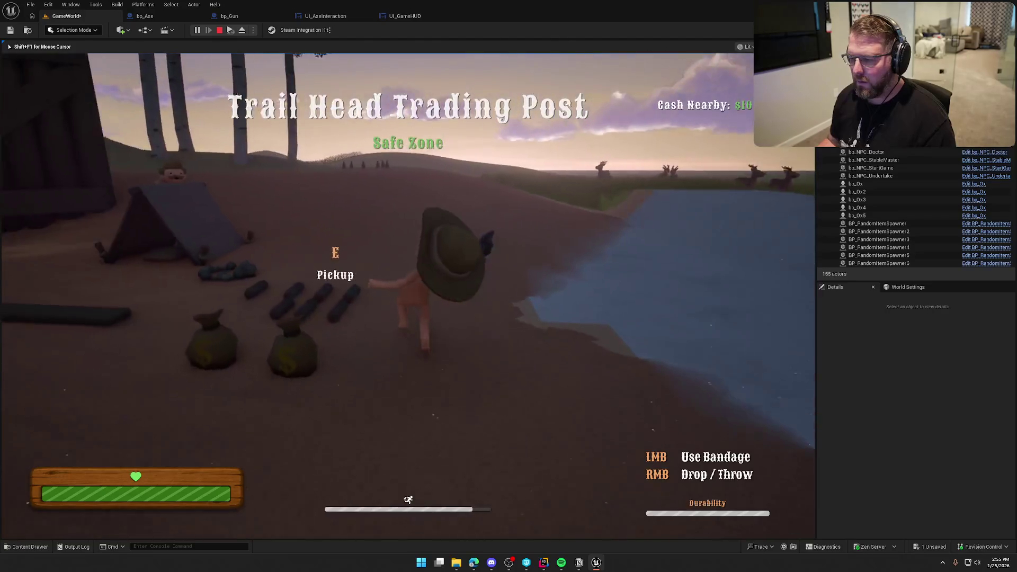
key(shift+w)
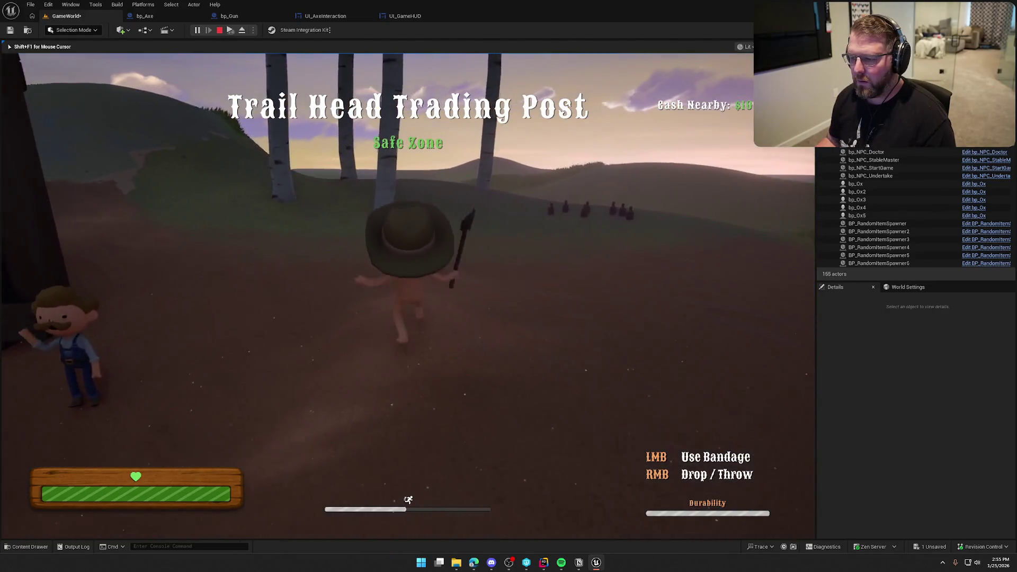
key(w)
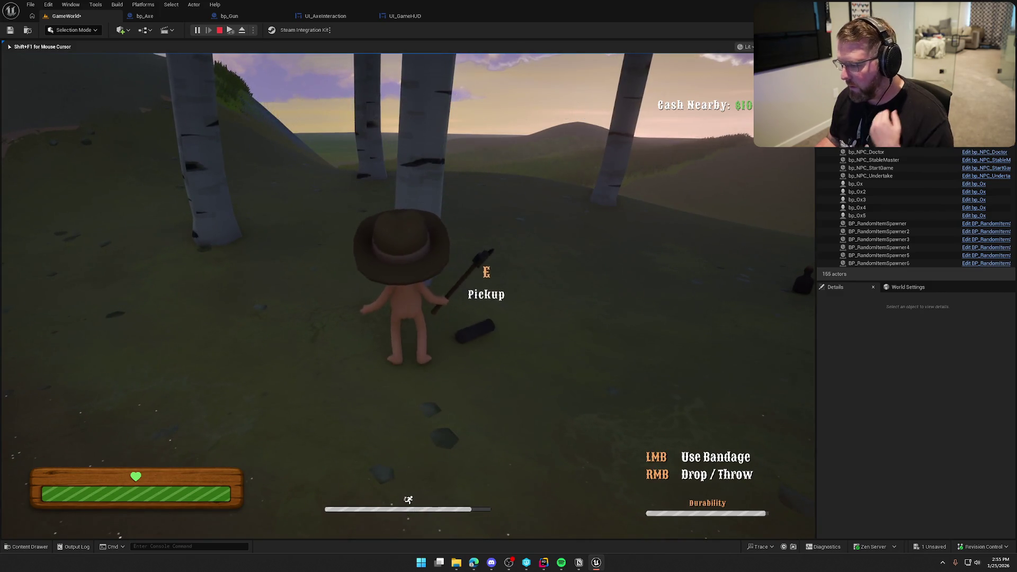
right_click(408, 296)
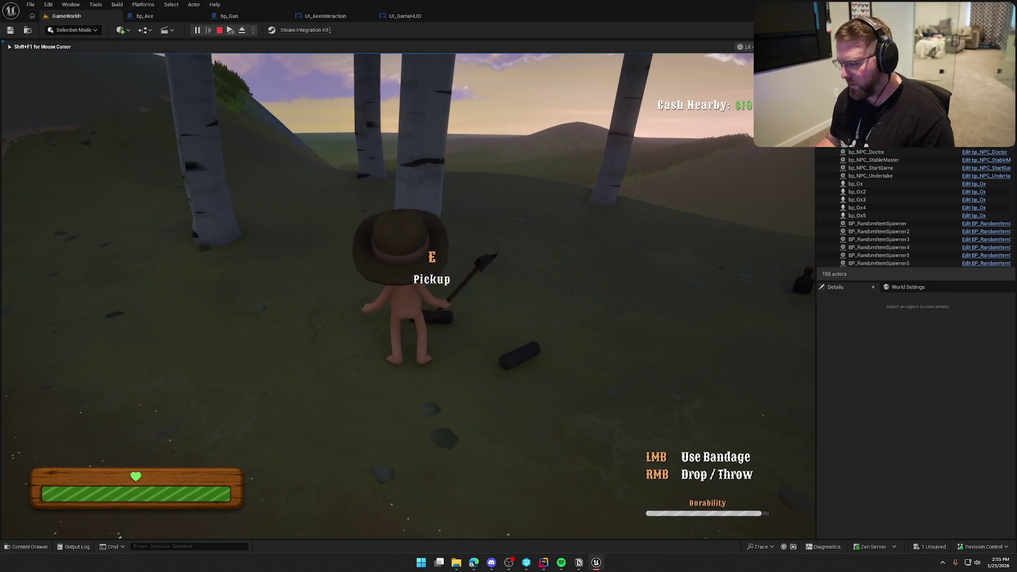
key(a)
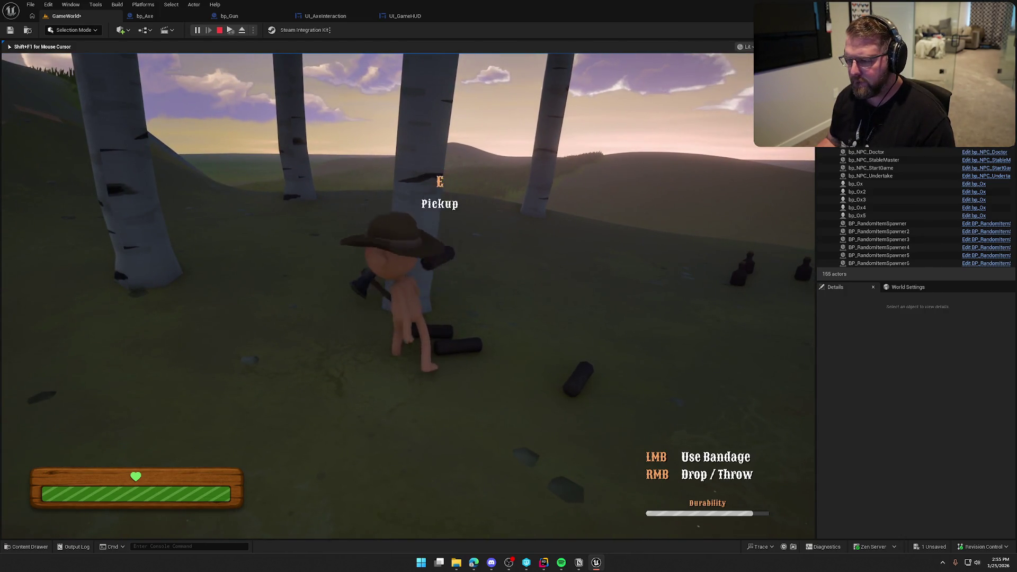
key(w)
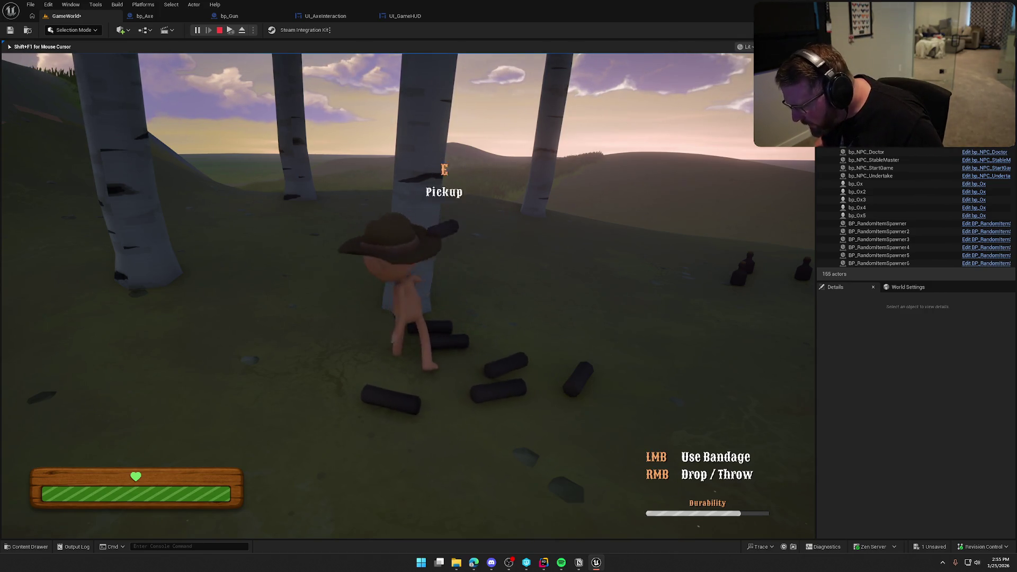
key(Escape)
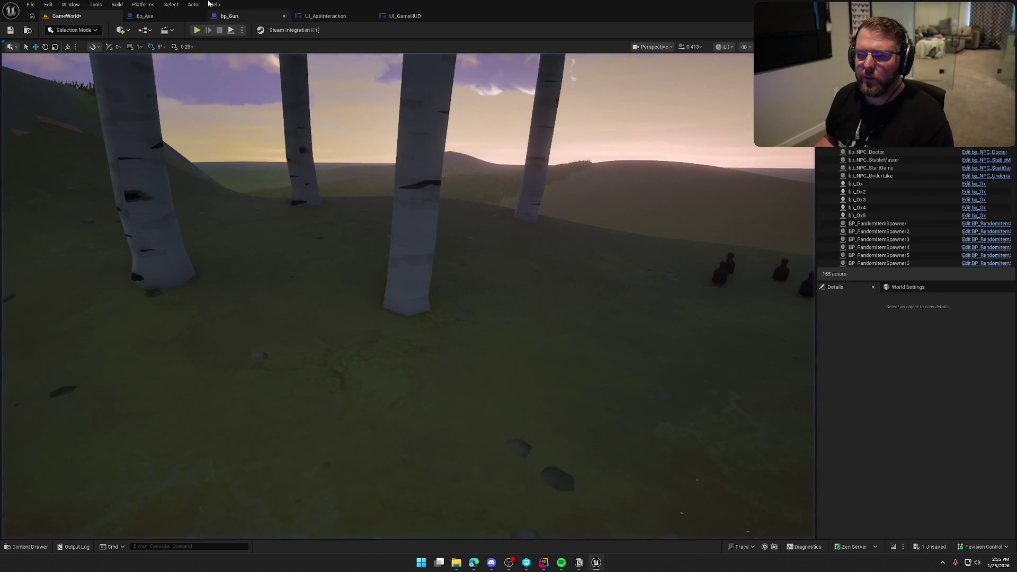
Step: Open the DurabilityBar's fill colour picker and try red, green, teal, pink and yellow hues
click(325, 16)
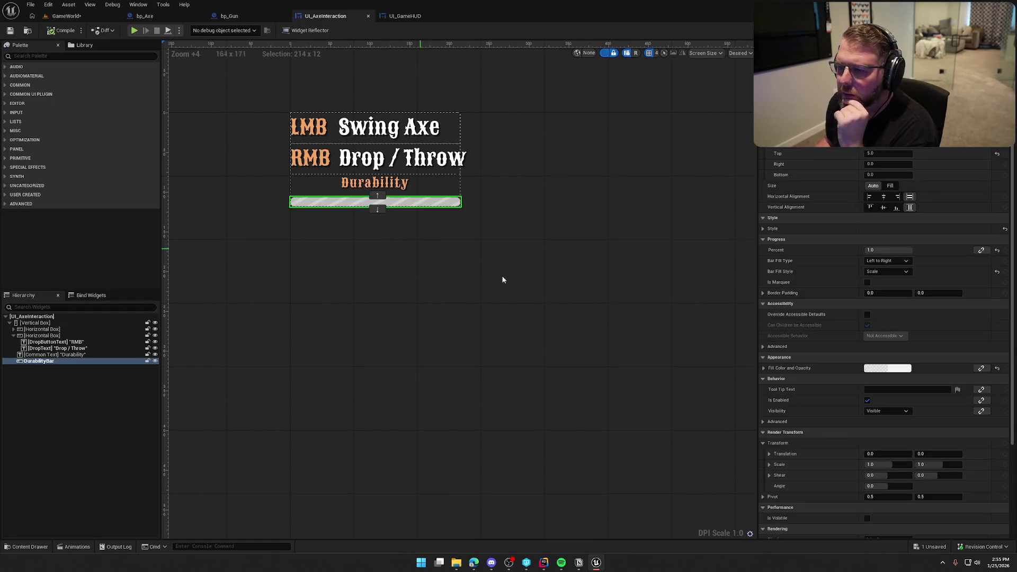
click(889, 369)
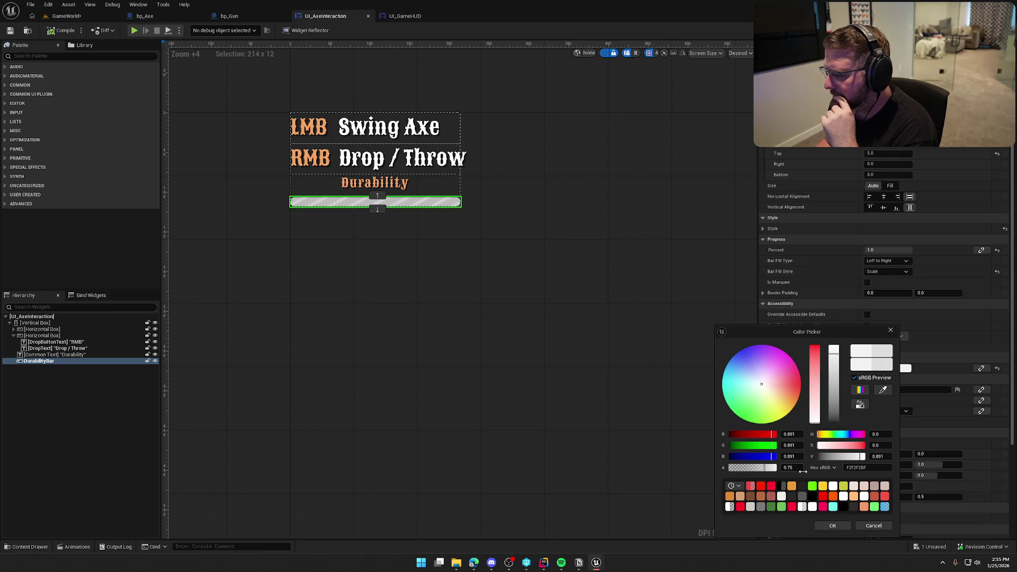
click(815, 361)
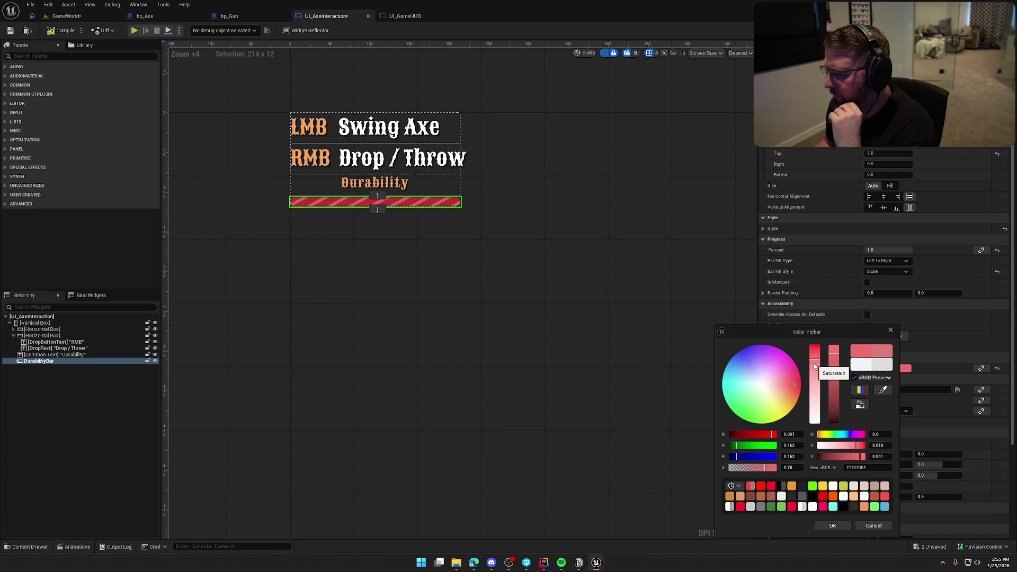
click(814, 363)
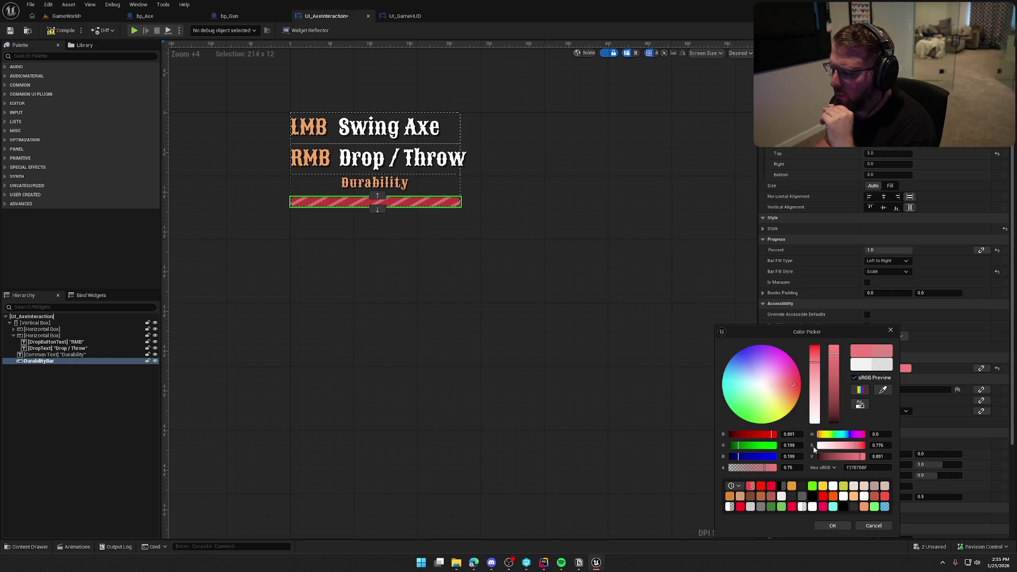
click(756, 408)
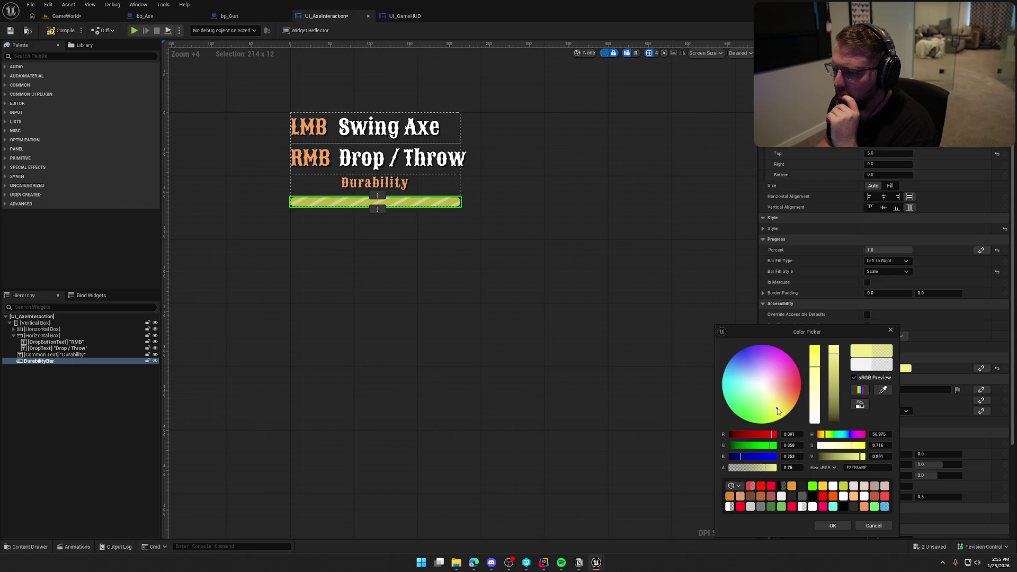
click(737, 392)
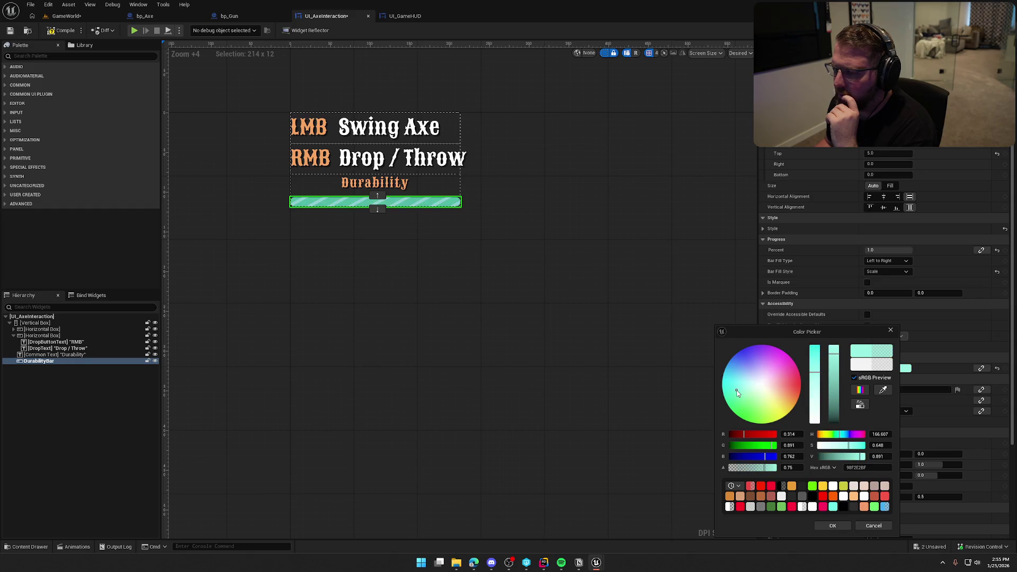
click(747, 367)
click(783, 368)
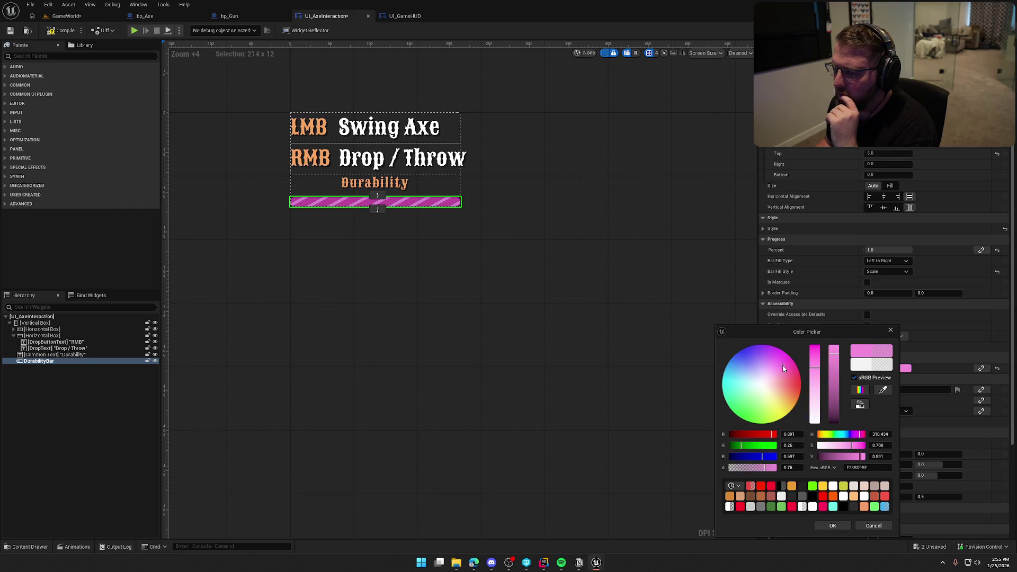
click(784, 406)
click(791, 400)
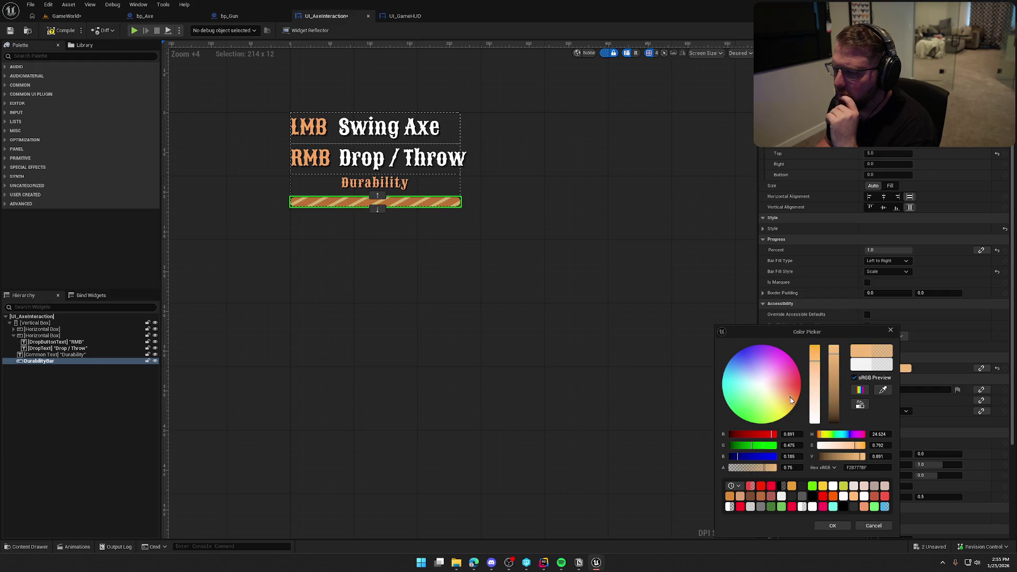
click(778, 405)
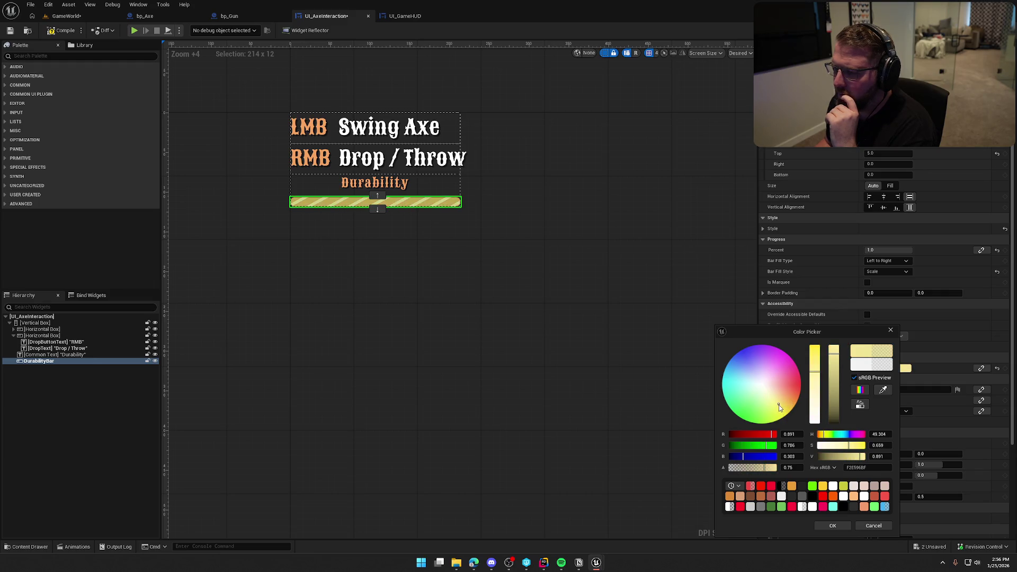
Step: Settle on a semi-transparent salmon-red bar fill and confirm the colour
click(781, 414)
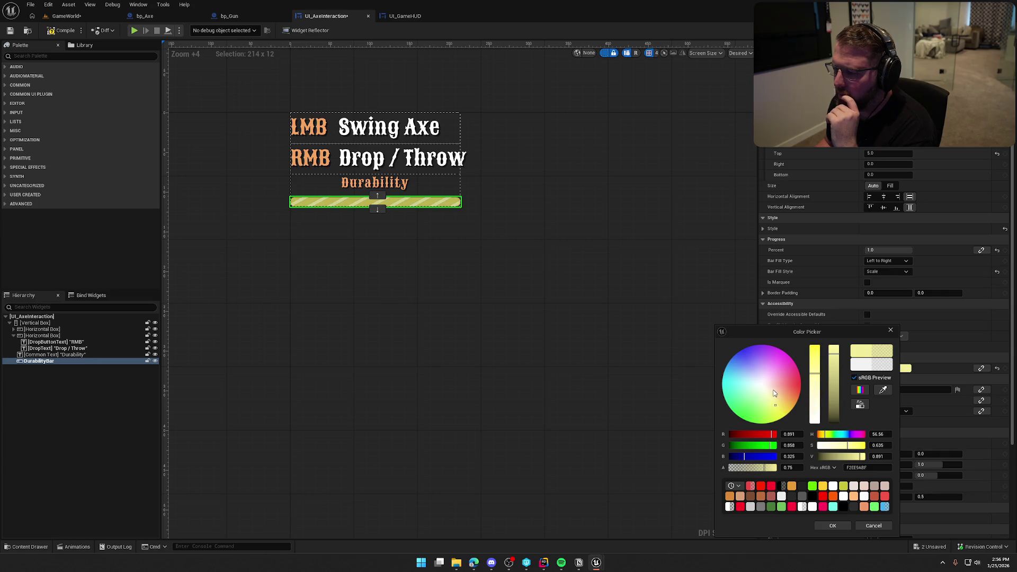
click(774, 399)
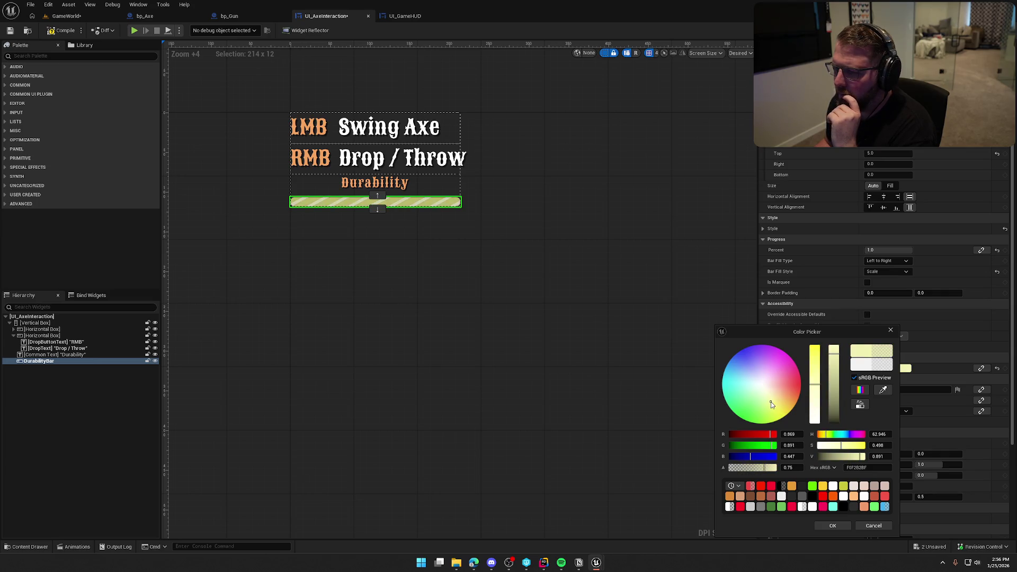
click(785, 401)
click(789, 390)
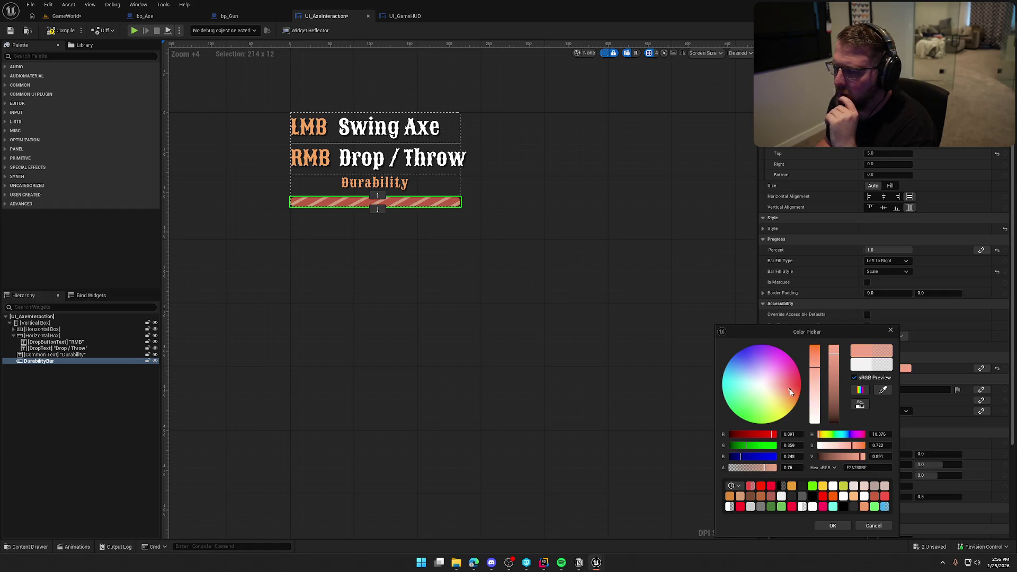
mouse_move(791, 392)
mouse_down()
mouse_move(777, 389)
mouse_move(797, 389)
mouse_up()
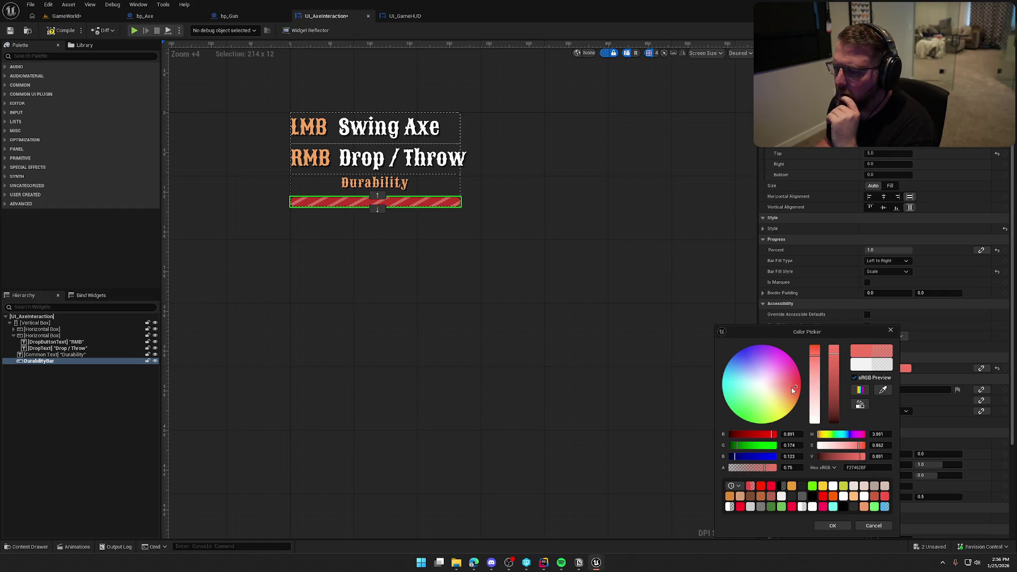
click(795, 398)
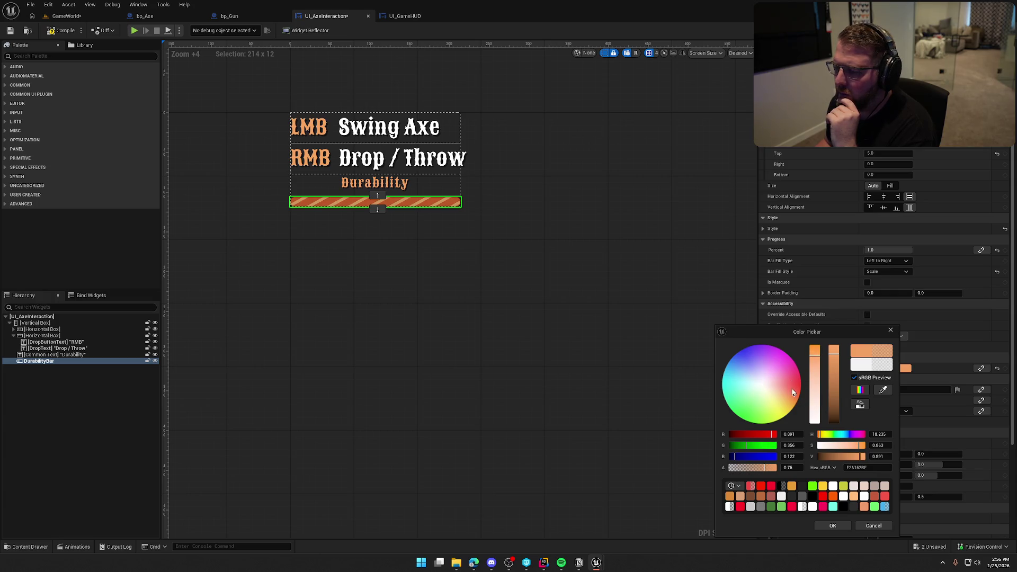
click(795, 389)
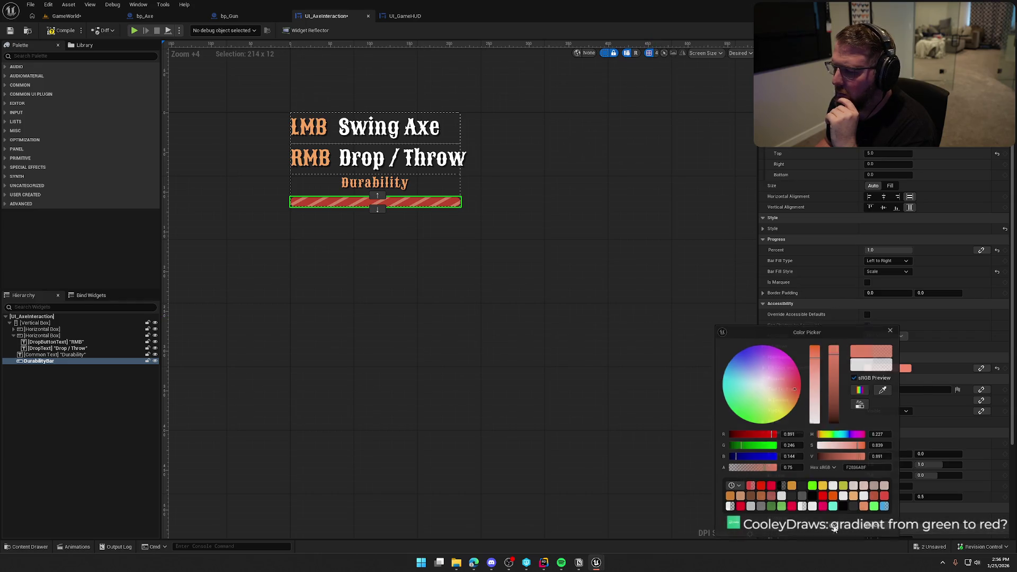
click(592, 337)
Step: Switch the Durability label's style to Default_10_White after trying Default_15_Illness
click(387, 183)
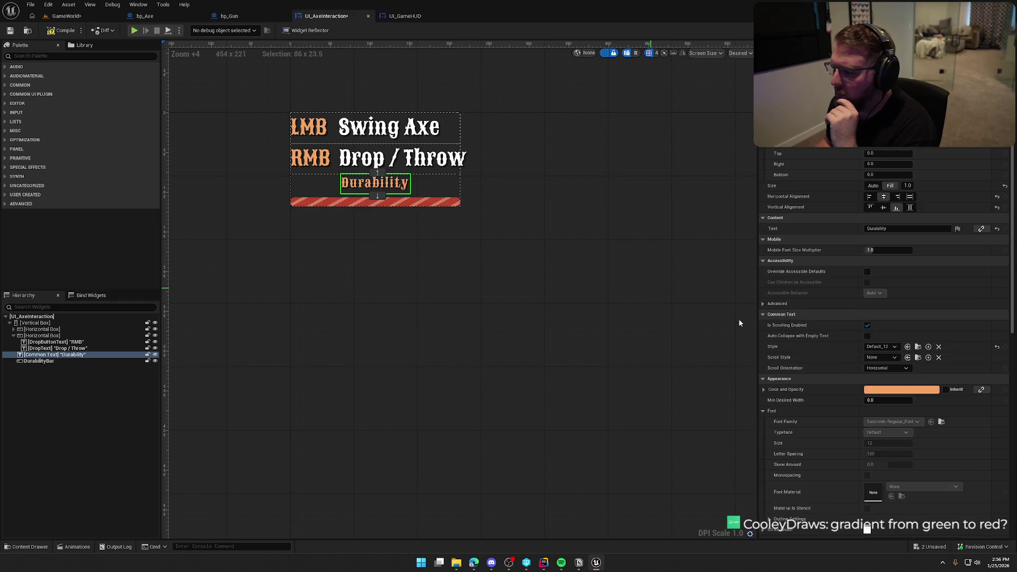
click(881, 346)
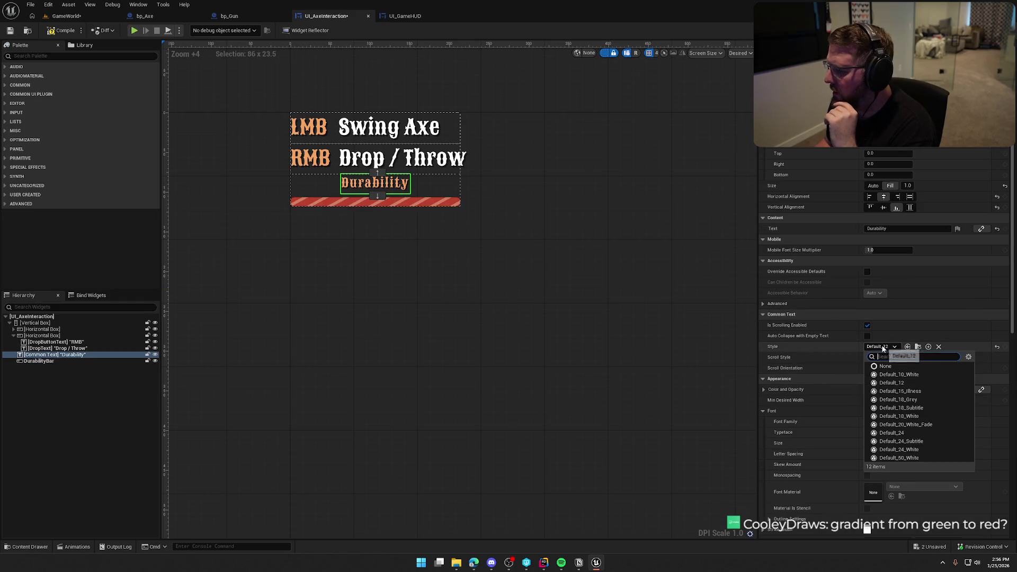
click(925, 391)
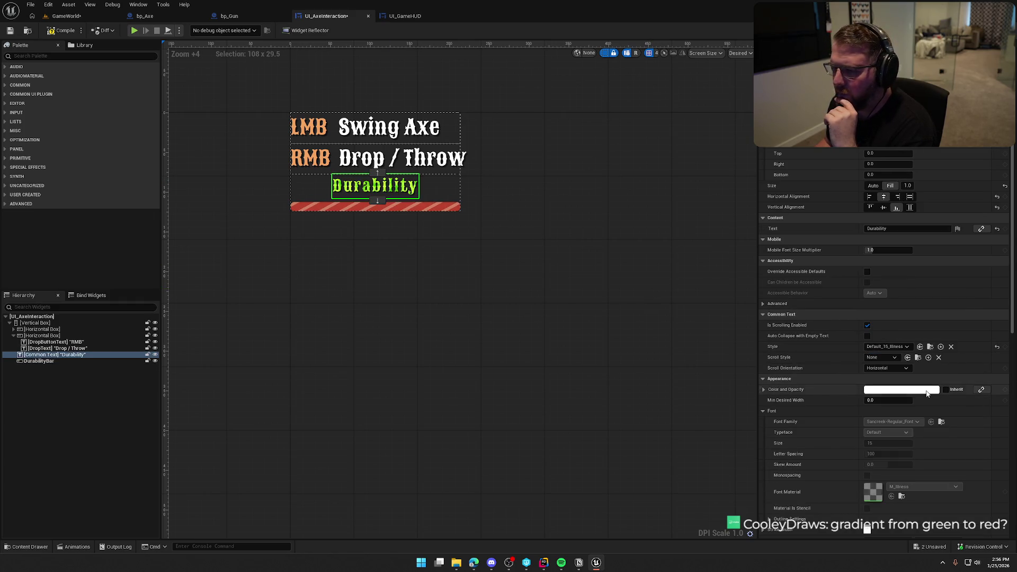
click(887, 346)
click(911, 374)
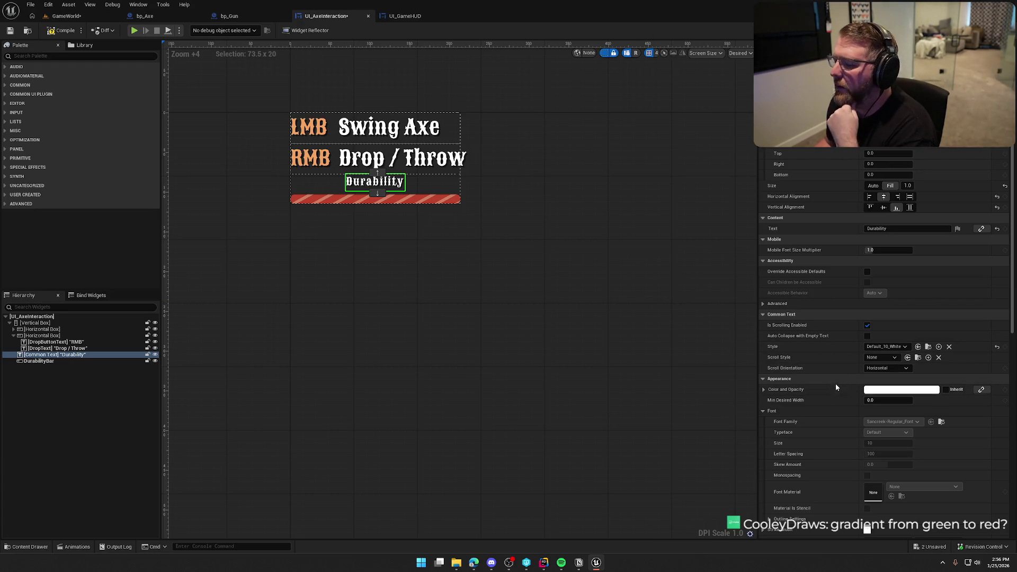
click(392, 200)
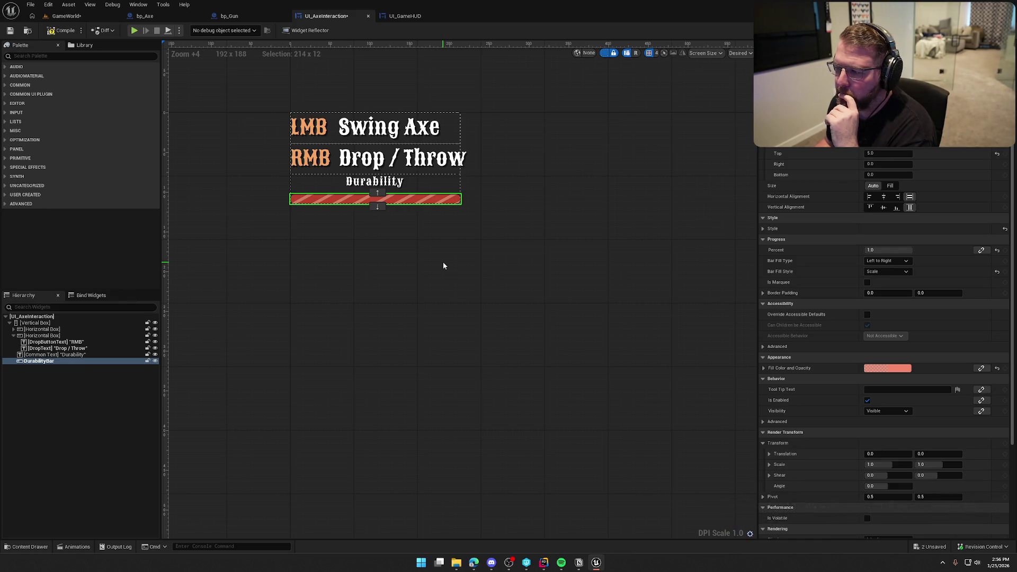
click(466, 282)
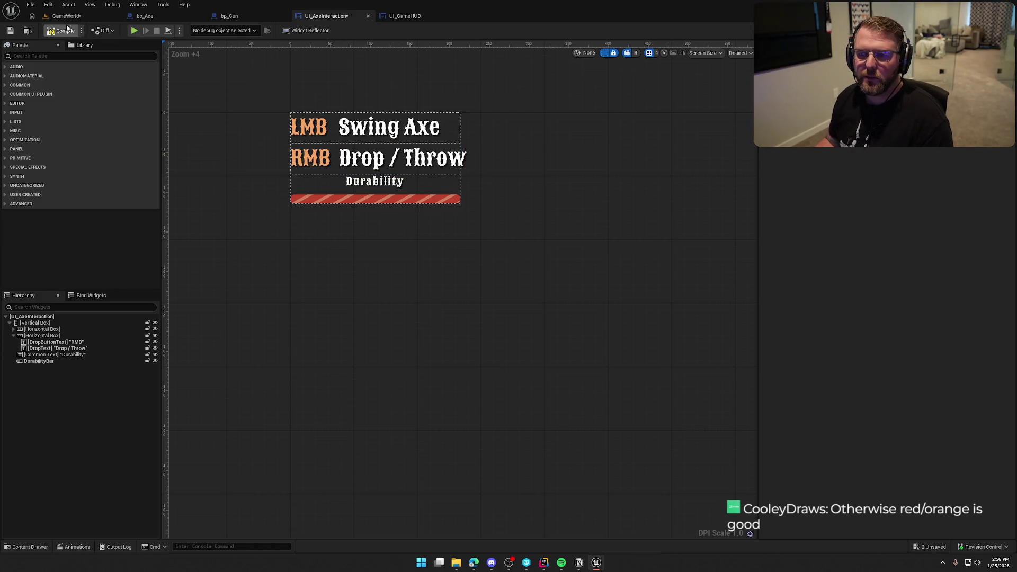
Step: Start a play-test in GameWorld and run the character to the birch trees
click(58, 17)
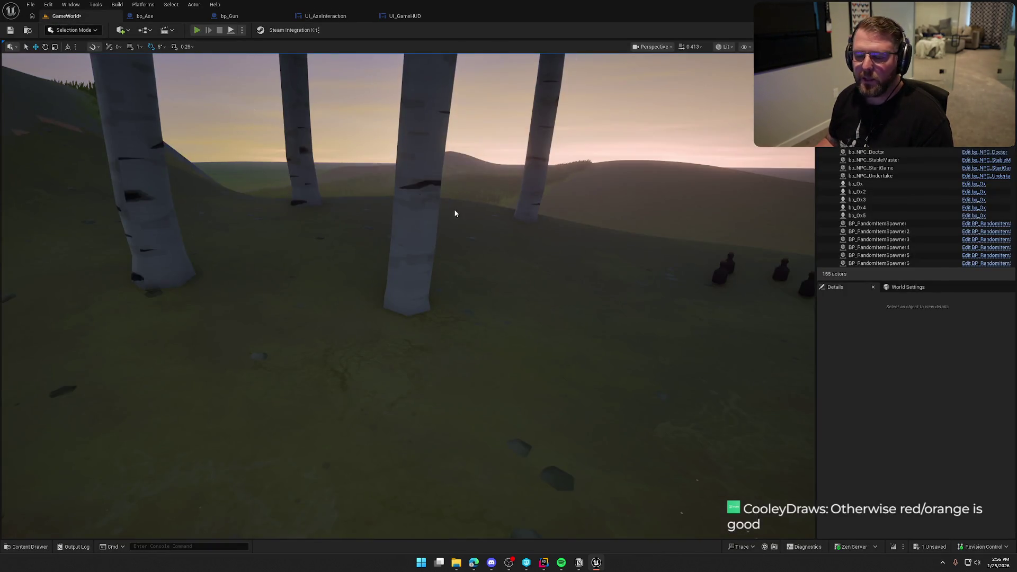
key(alt+p)
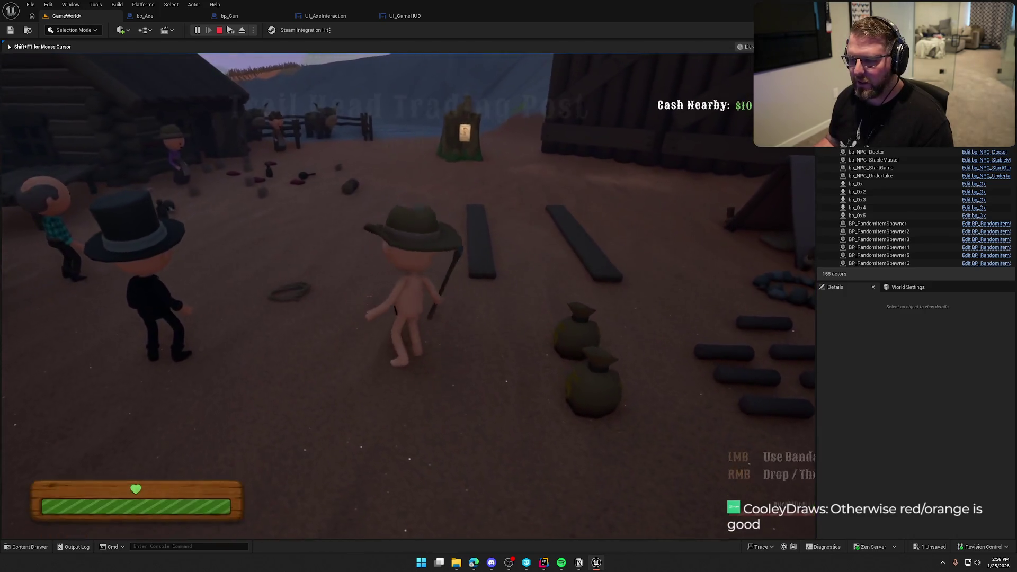
key(shift+w)
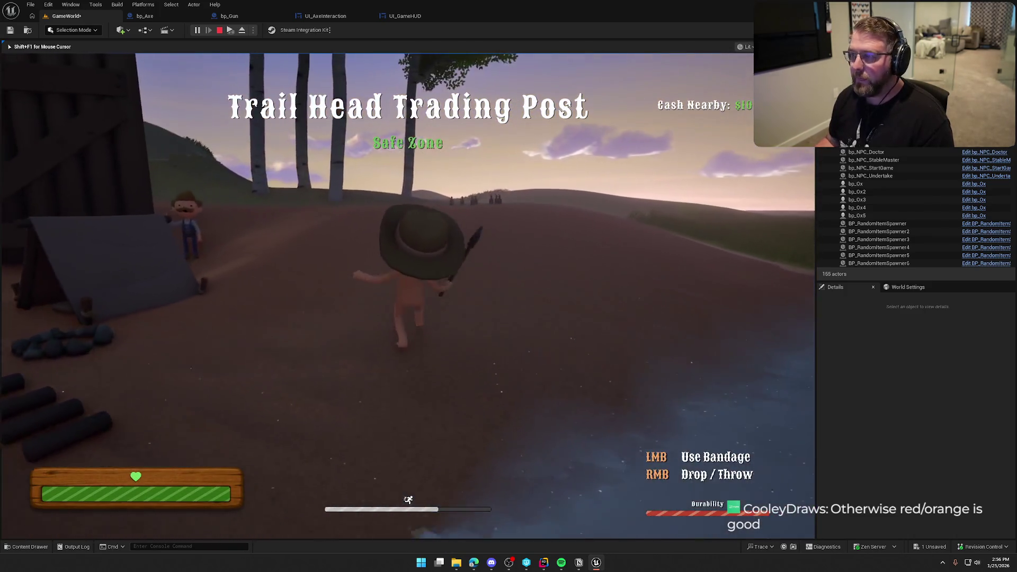
key(shift+w)
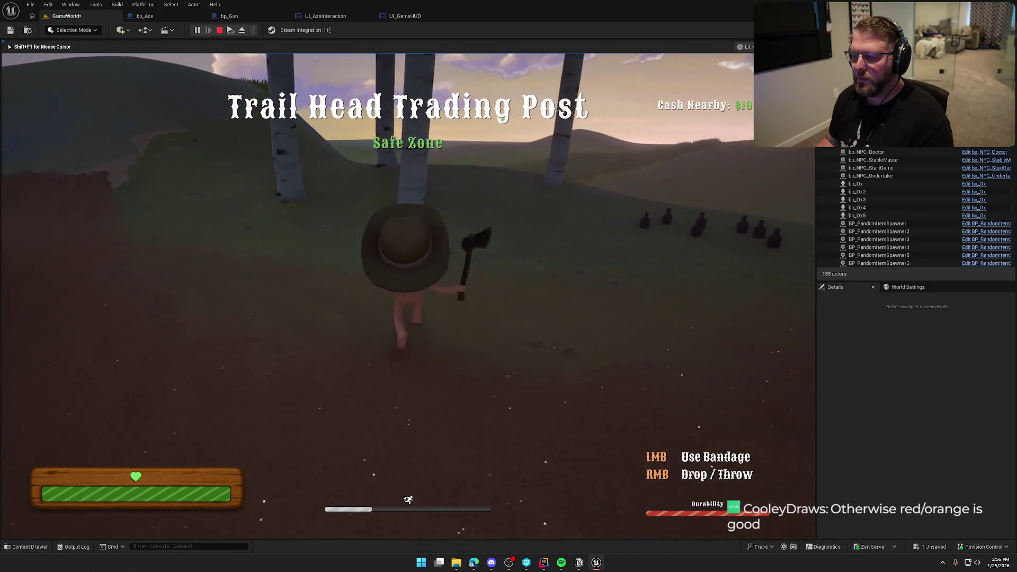
key(w)
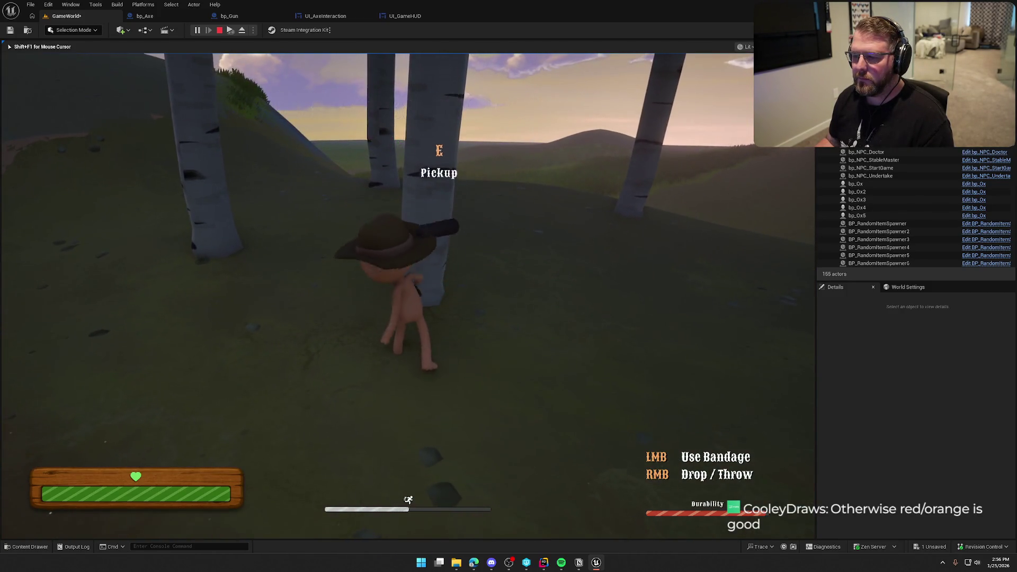
Step: Chop the birch tree and log pile until the axe breaks, then stop playing
click(377, 292)
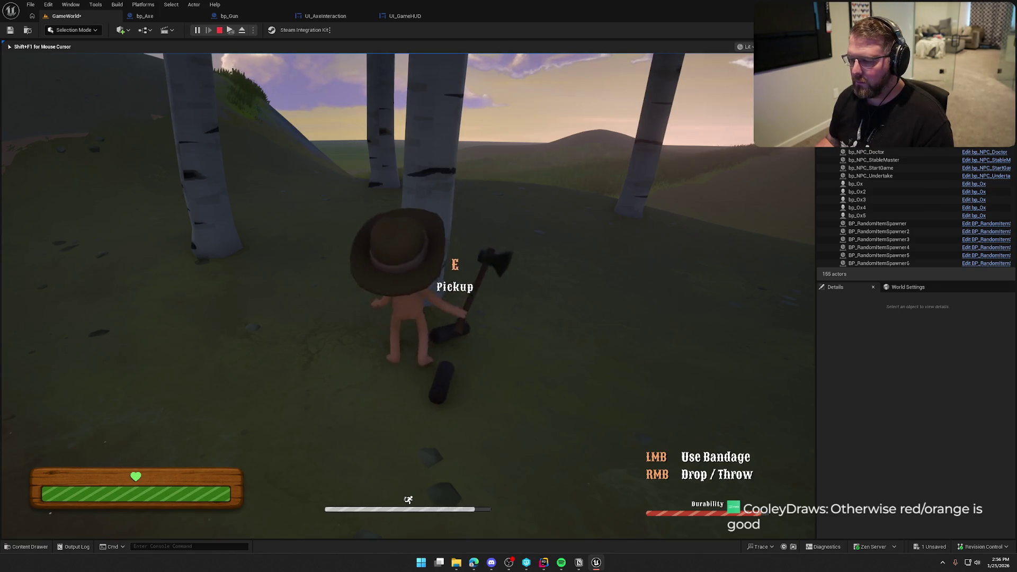
click(377, 292)
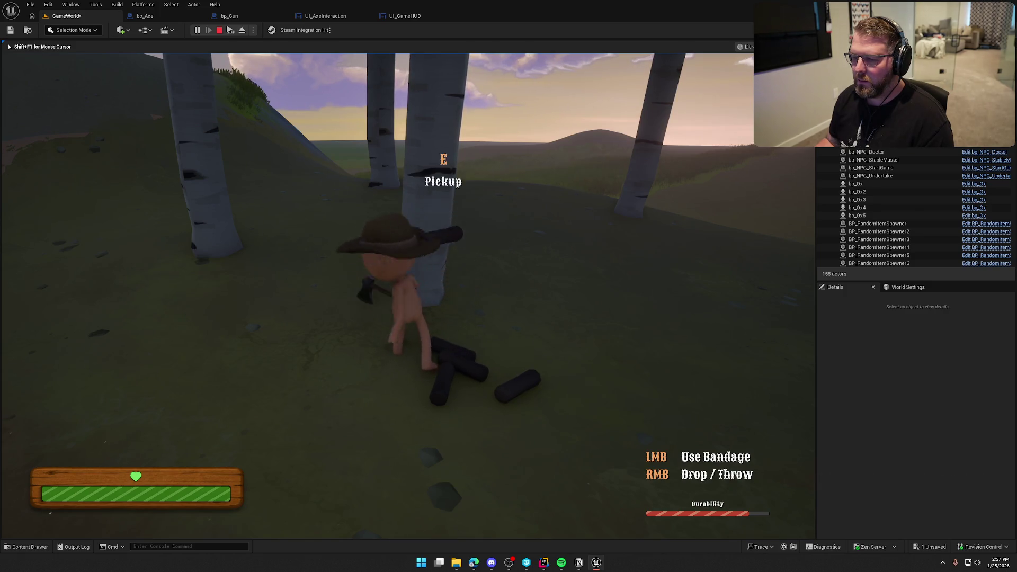
click(377, 292)
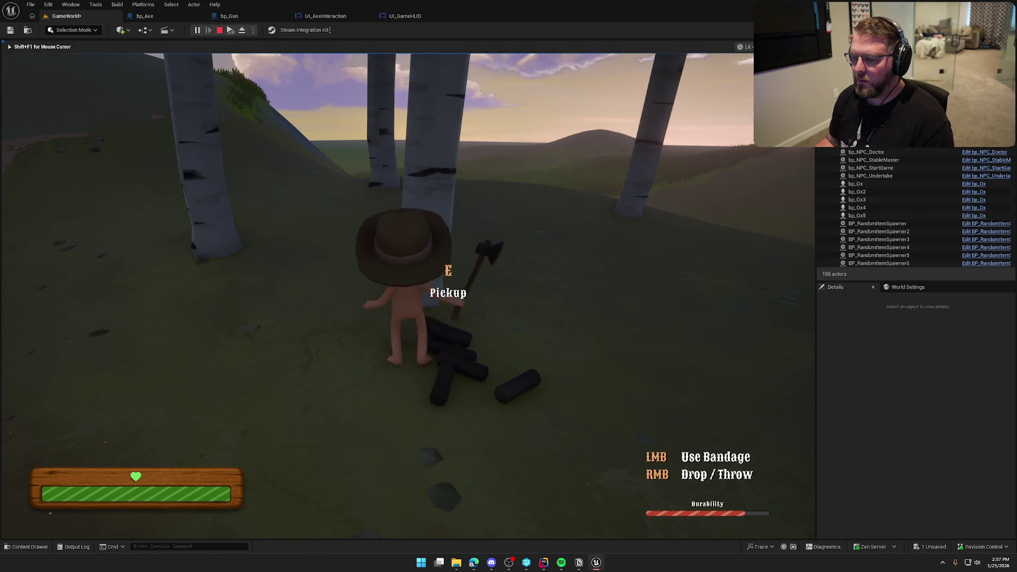
click(377, 292)
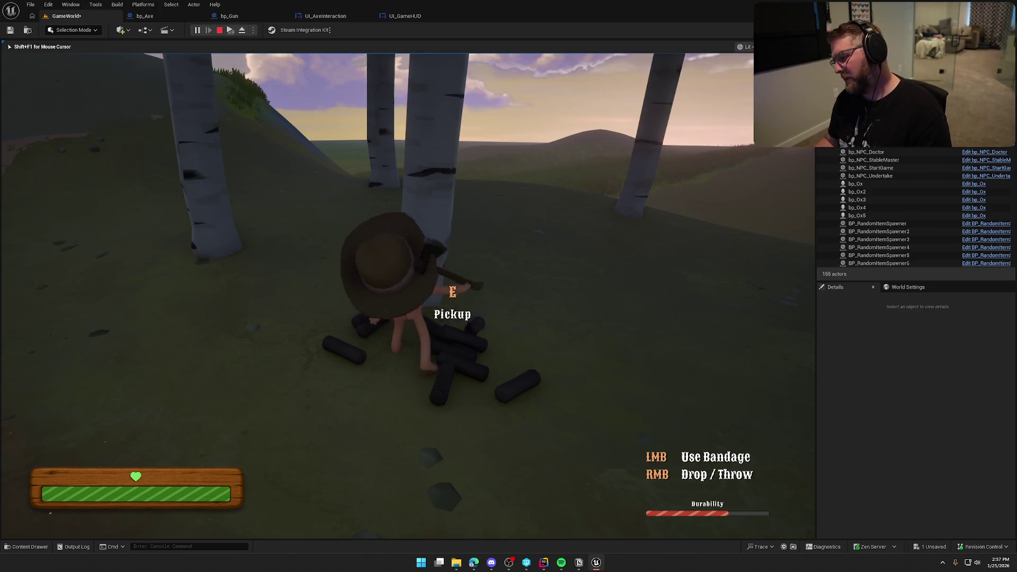
click(376, 292)
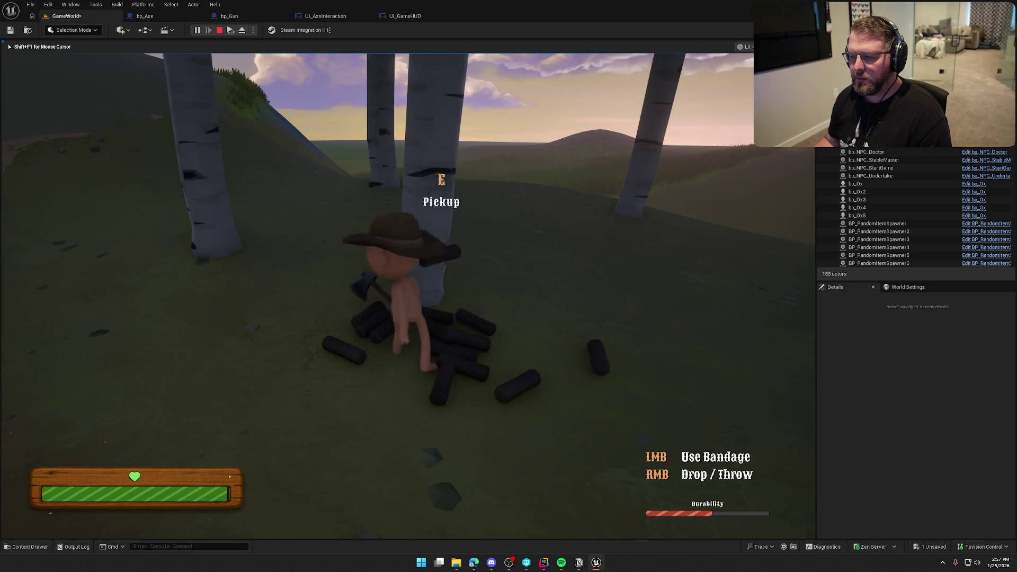
click(376, 292)
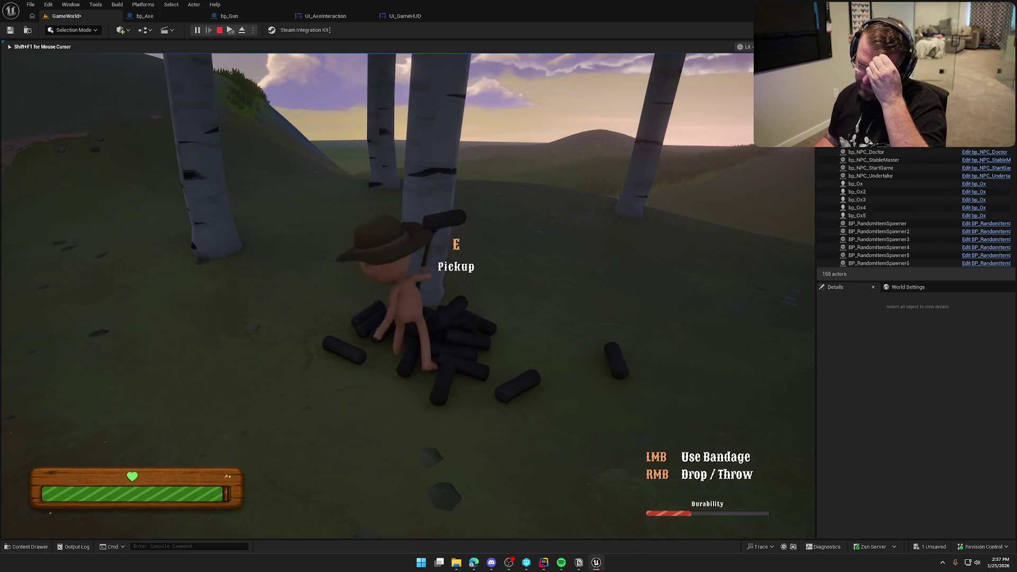
click(376, 291)
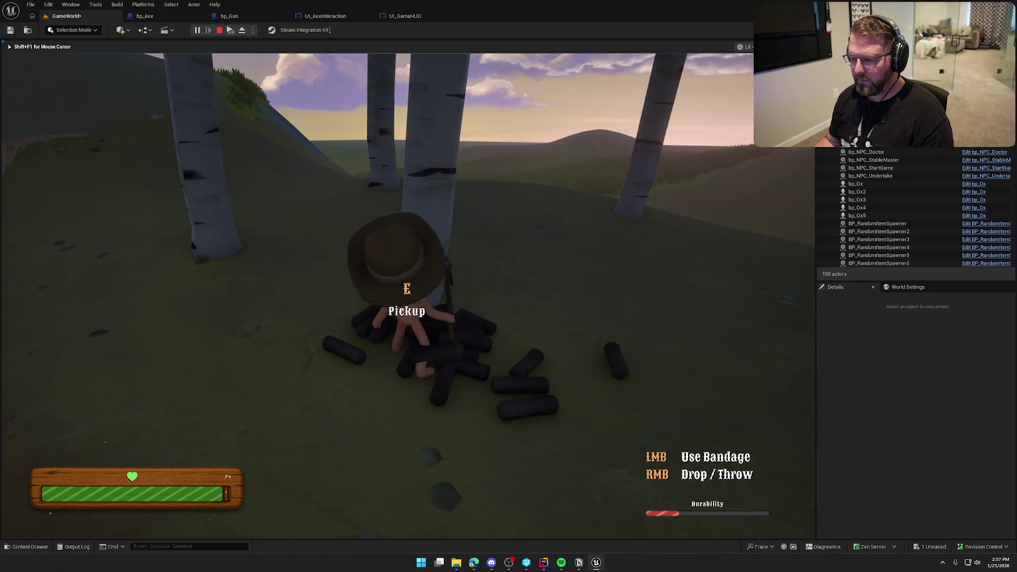
click(407, 296)
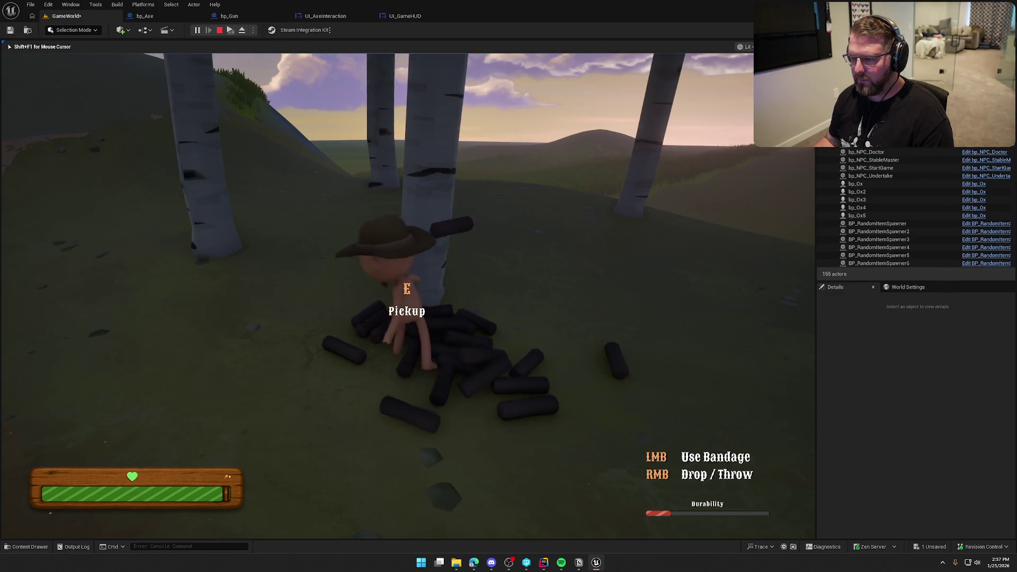
click(407, 297)
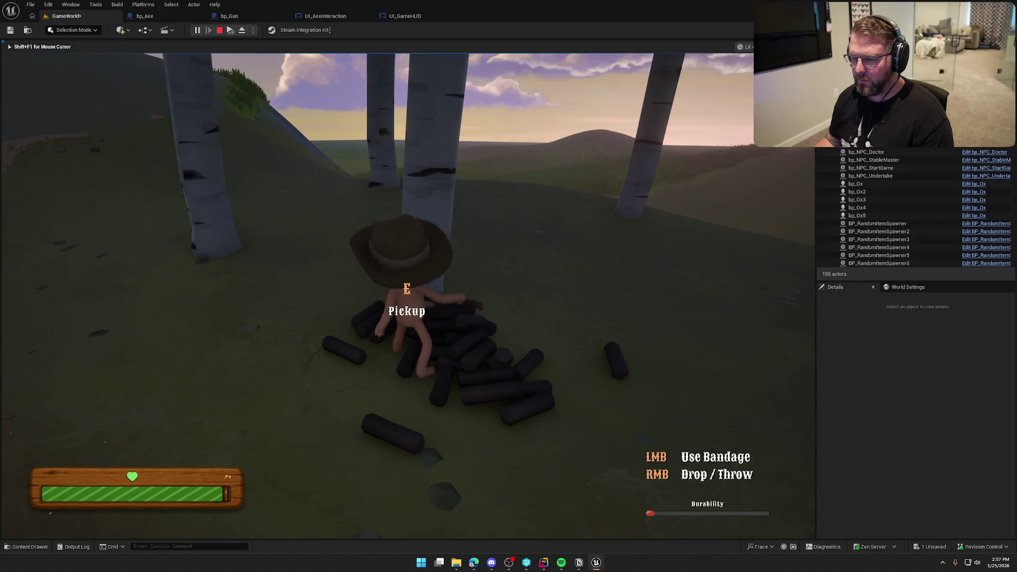
click(406, 297)
click(406, 297)
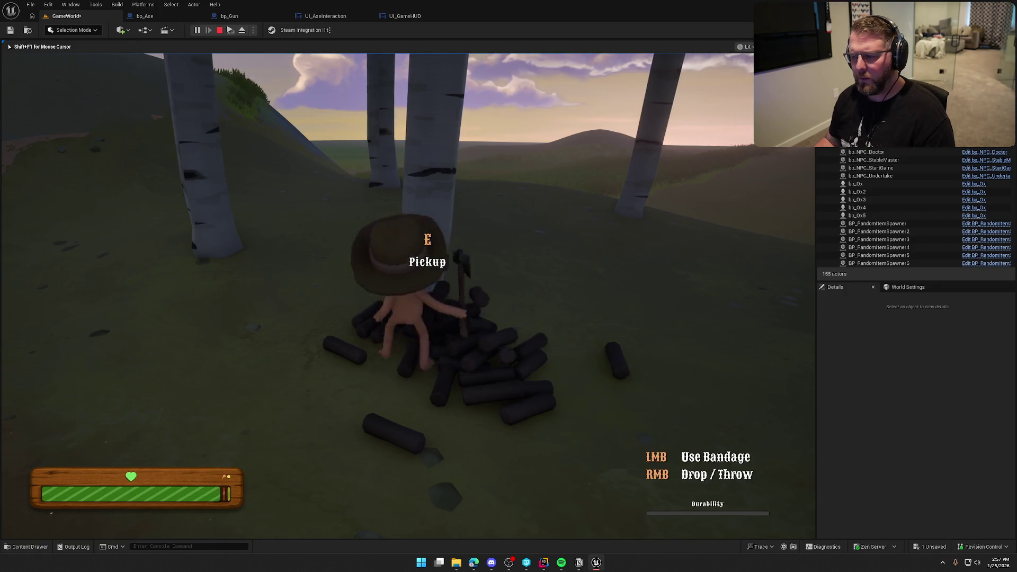
key(w)
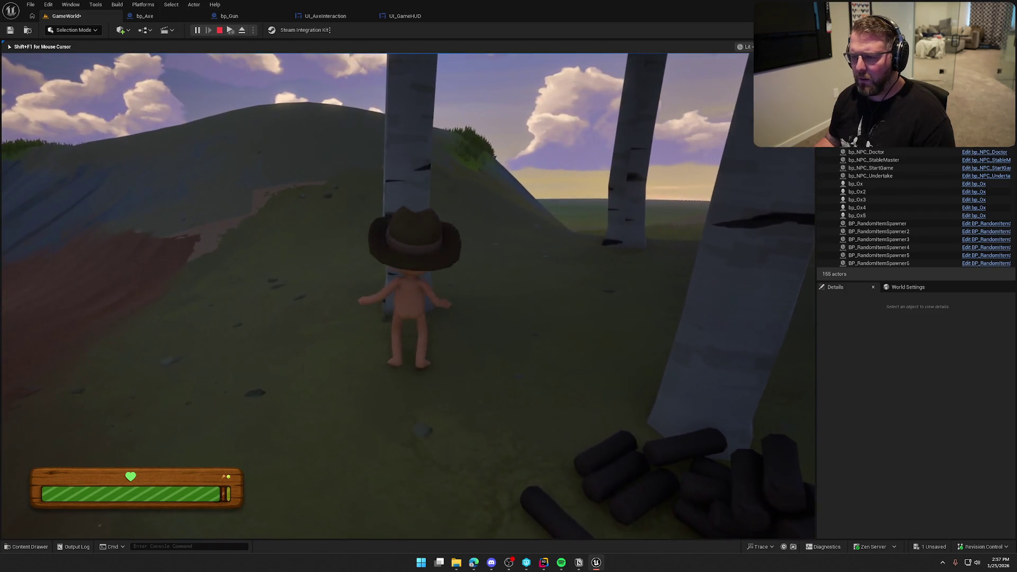
key(Escape)
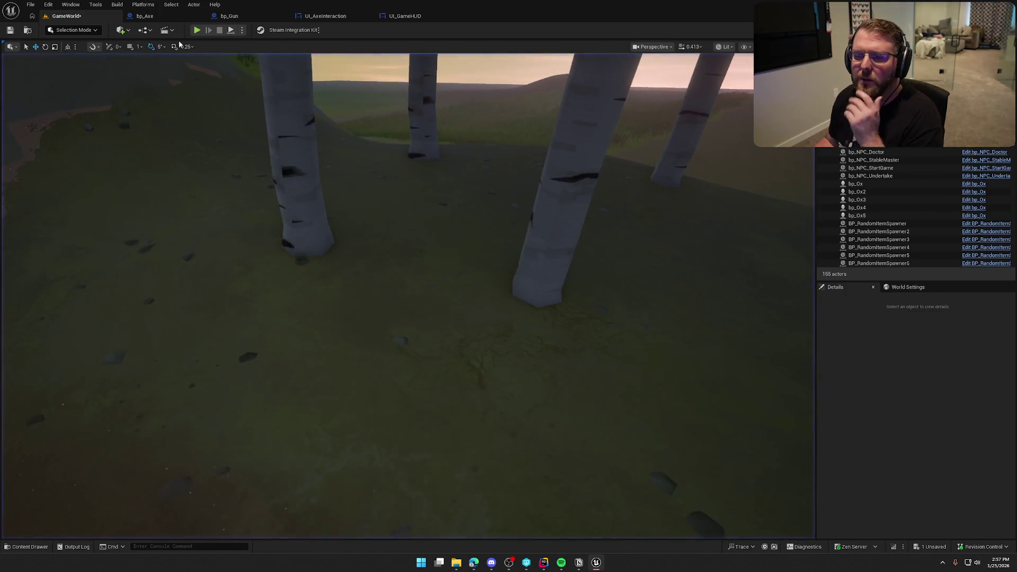
Step: Enable Should Stop All Montages on bp_Axe's Play Montage, then bring up bp_Gun's event graph
click(144, 16)
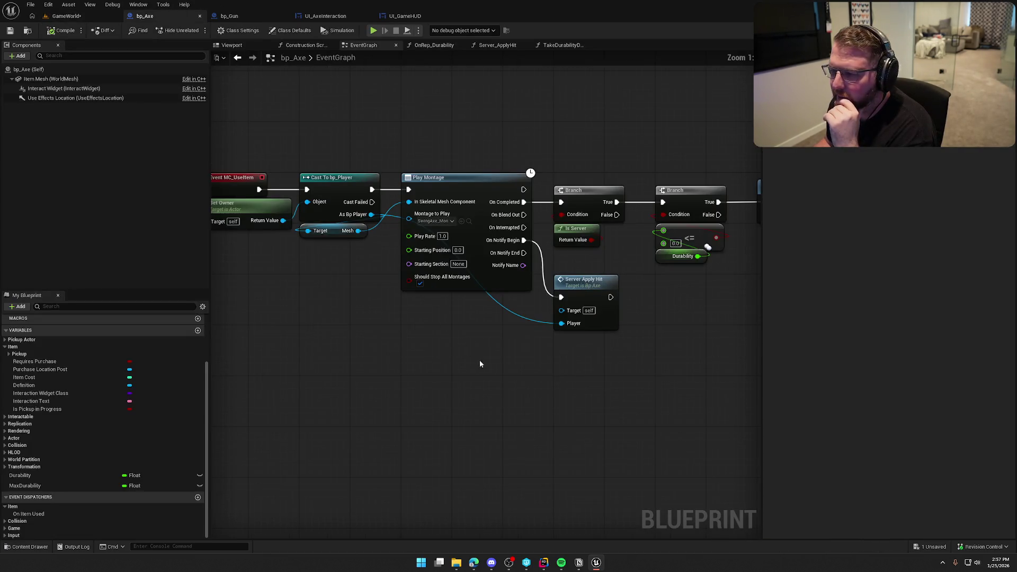
drag(479, 364, 418, 368)
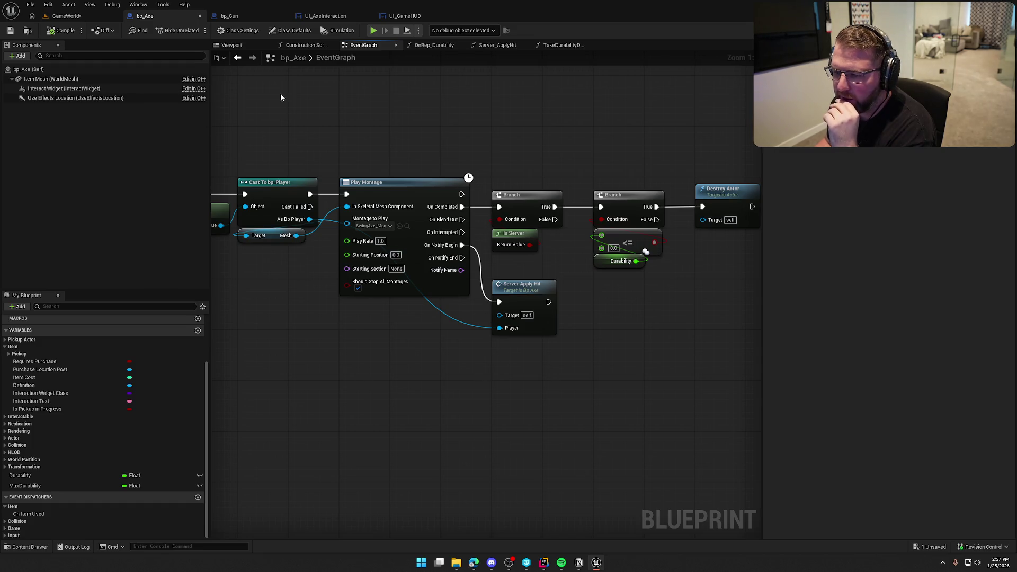
mouse_move(453, 353)
mouse_down()
mouse_move(518, 373)
mouse_move(376, 370)
mouse_move(506, 345)
mouse_move(488, 347)
mouse_up()
click(443, 299)
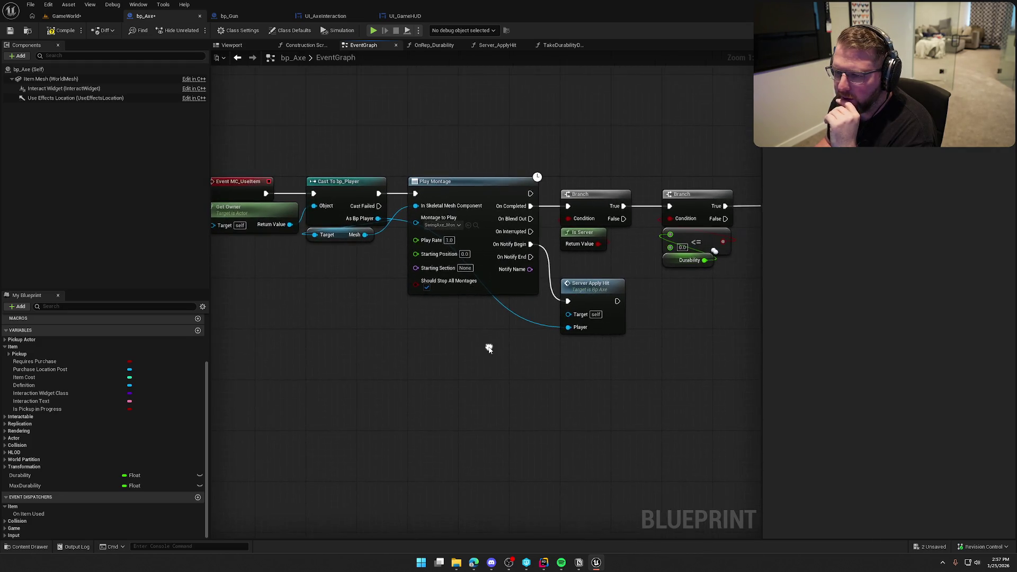
scroll(489, 346, down, 1)
click(246, 17)
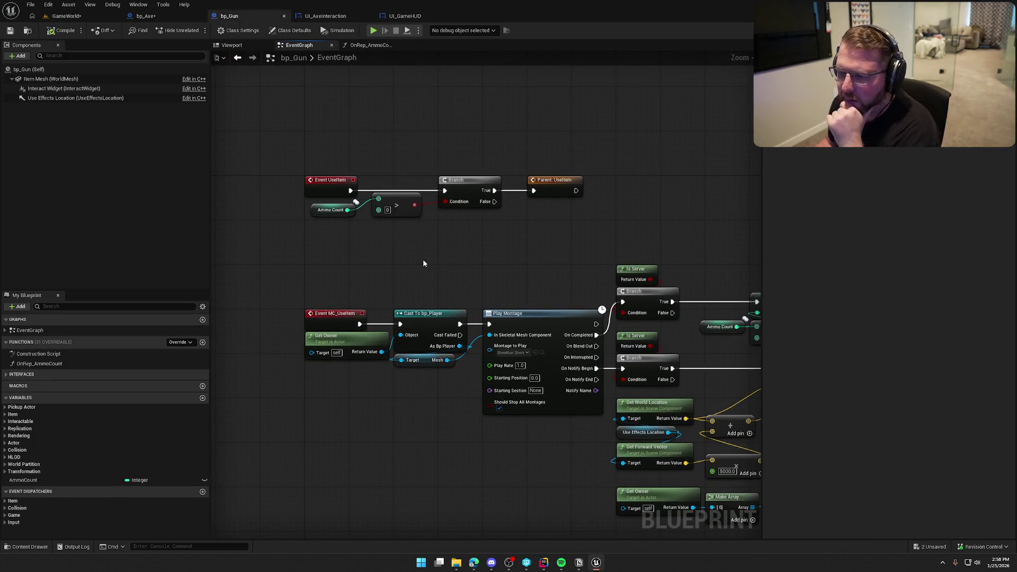
Step: Copy bp_Gun's UseItem event and ammo check nodes and paste them into bp_Axe
drag(384, 162, 592, 246)
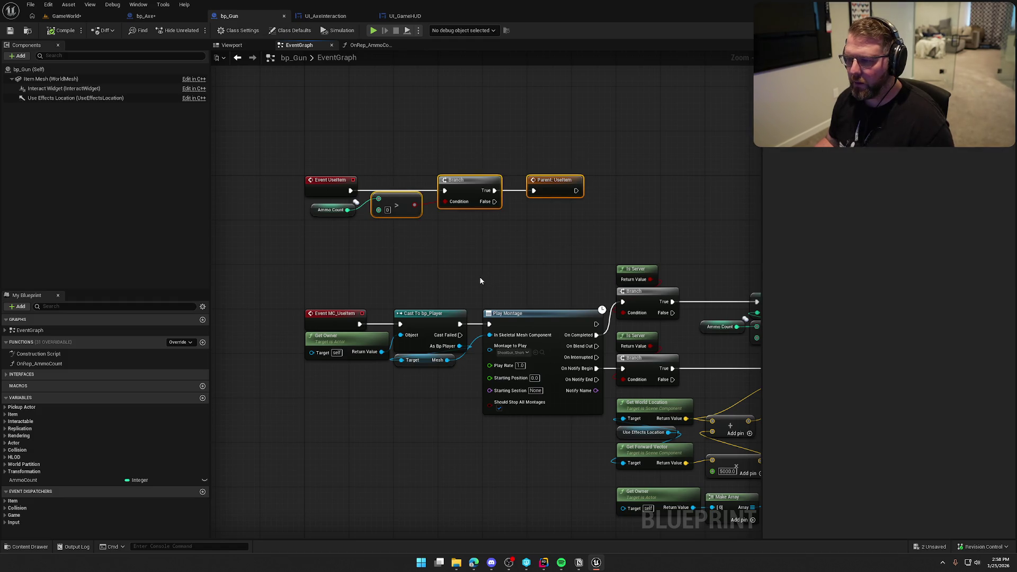
ctrl+click(337, 180)
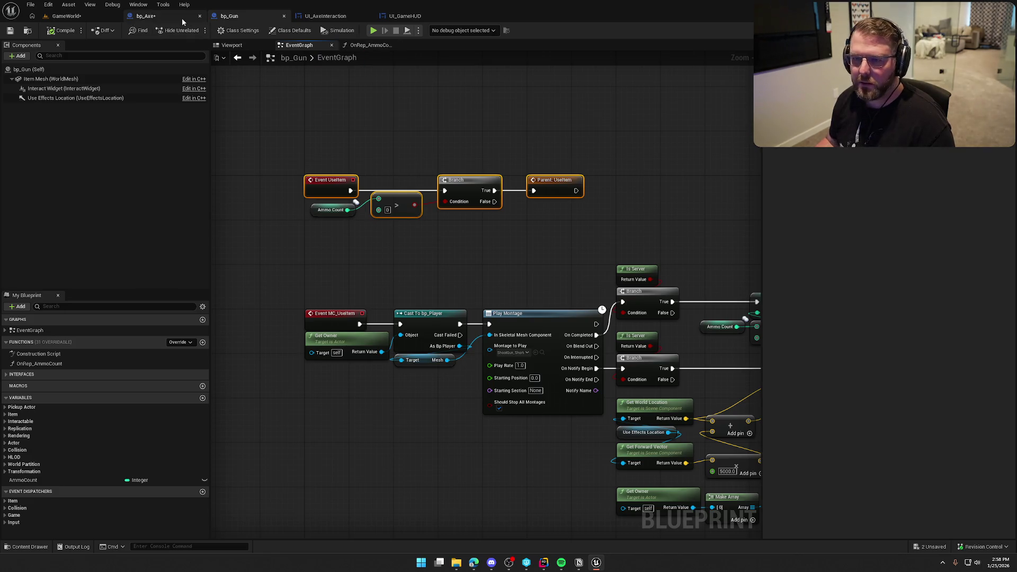
click(175, 17)
key(ctrl+v)
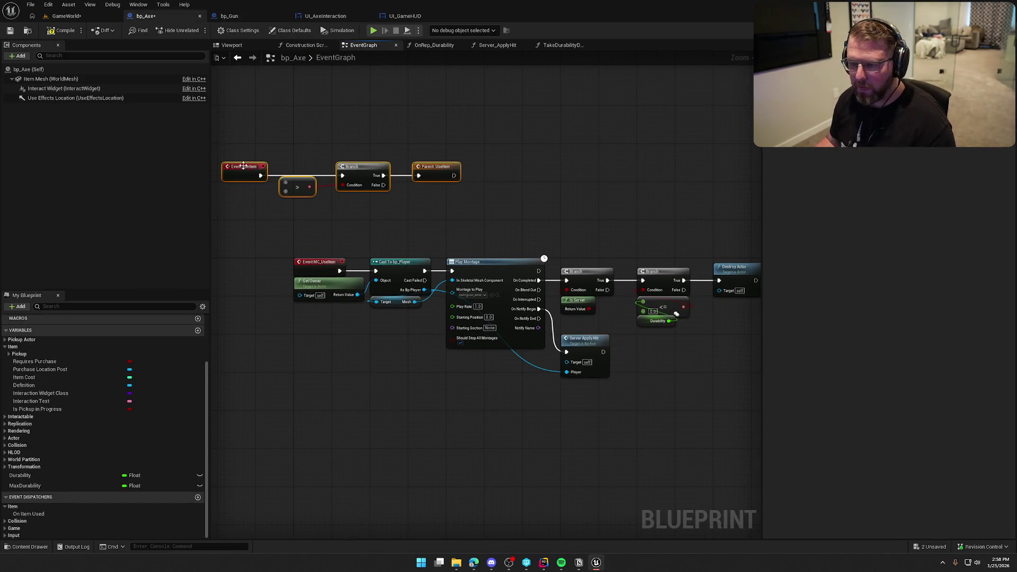
drag(233, 169, 298, 152)
scroll(298, 153, down, 3)
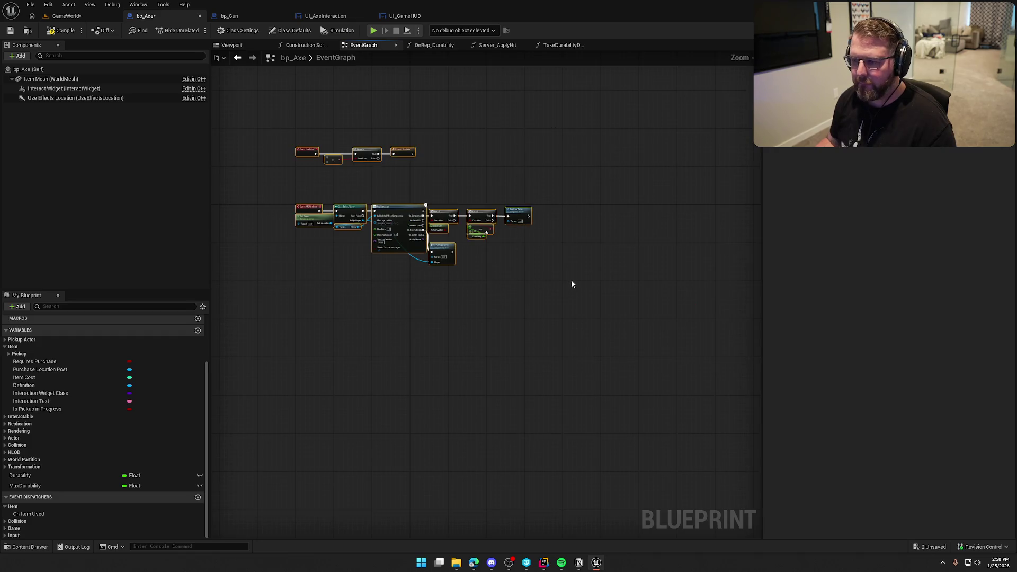
scroll(308, 152, up, 4)
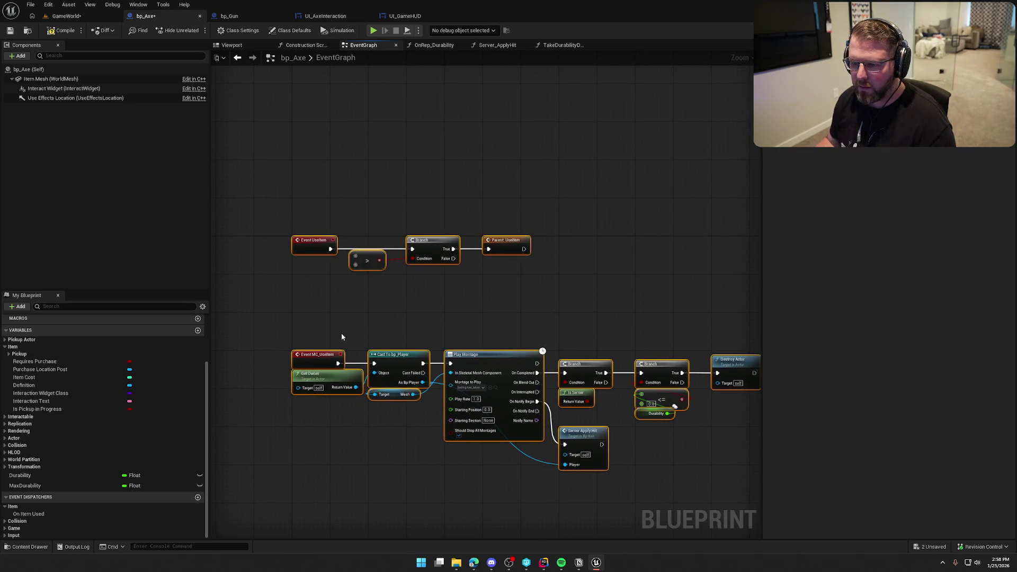
click(341, 327)
scroll(306, 275, up, 2)
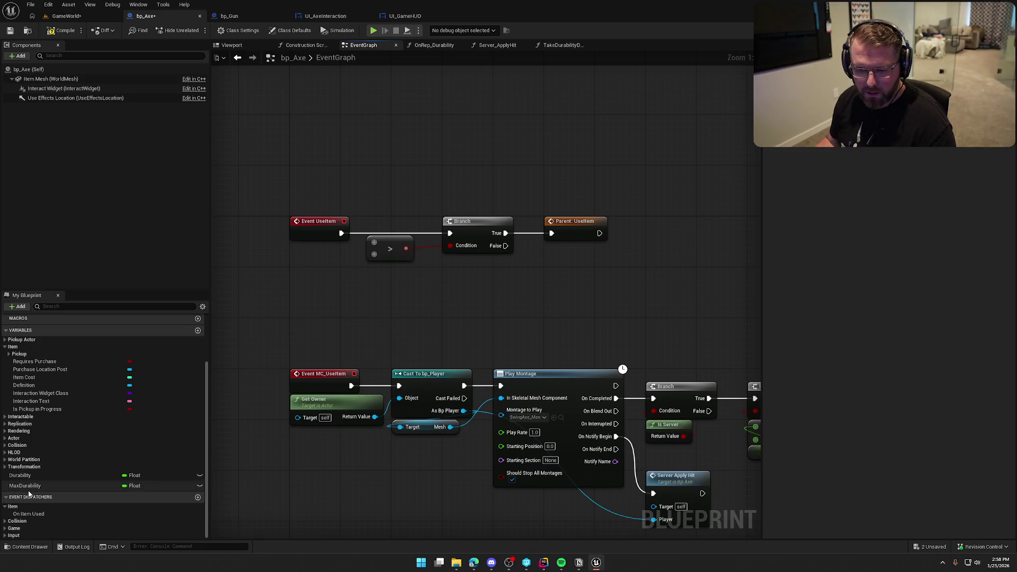
Step: Wire a Durability getter into the > 0.0 check, compile, and start a play-test
mouse_move(20, 475)
mouse_down()
mouse_move(298, 265)
mouse_move(381, 264)
mouse_move(375, 244)
mouse_up()
click(319, 264)
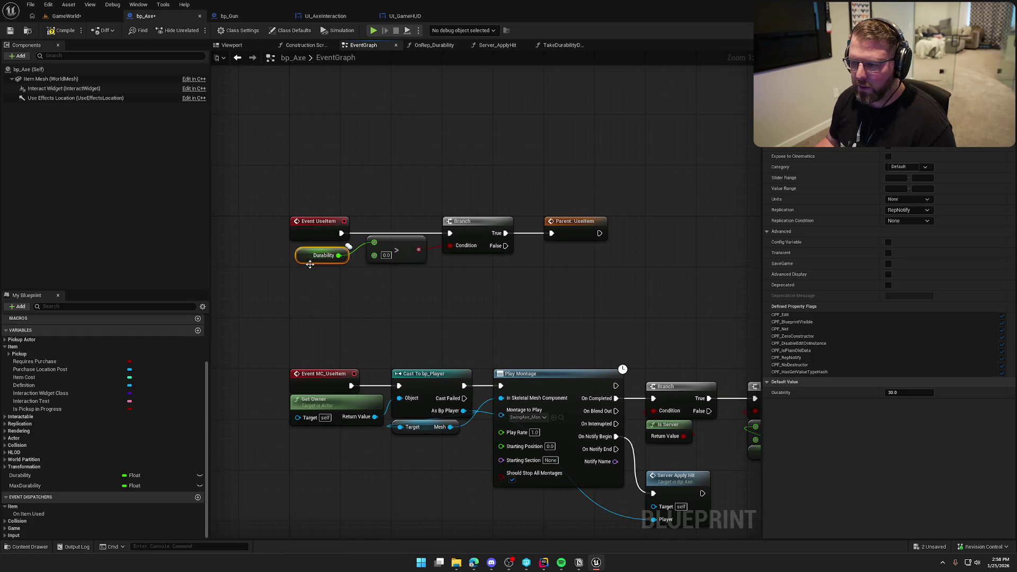
drag(304, 260, 298, 256)
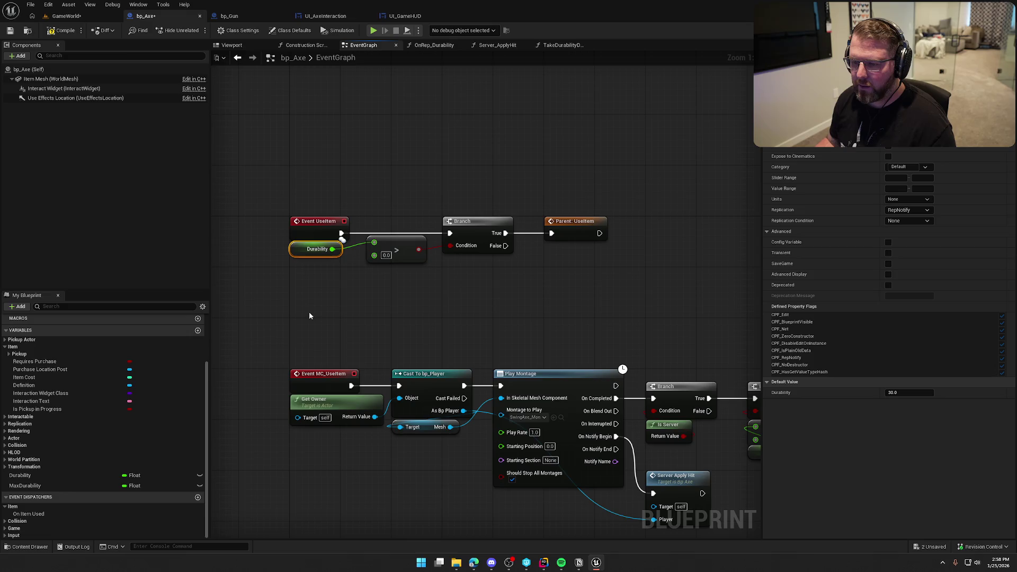
click(74, 31)
click(66, 16)
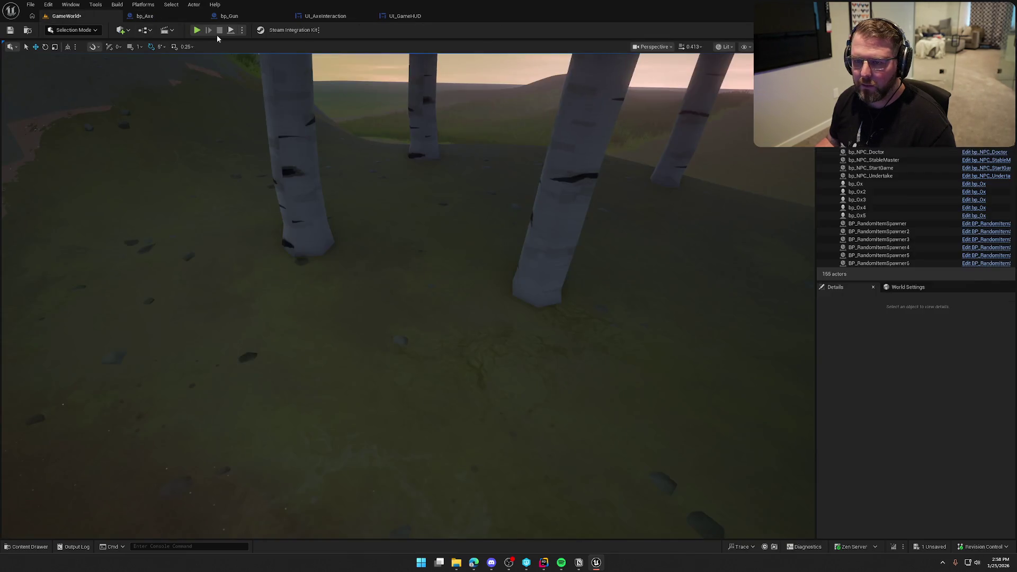
key(alt+p)
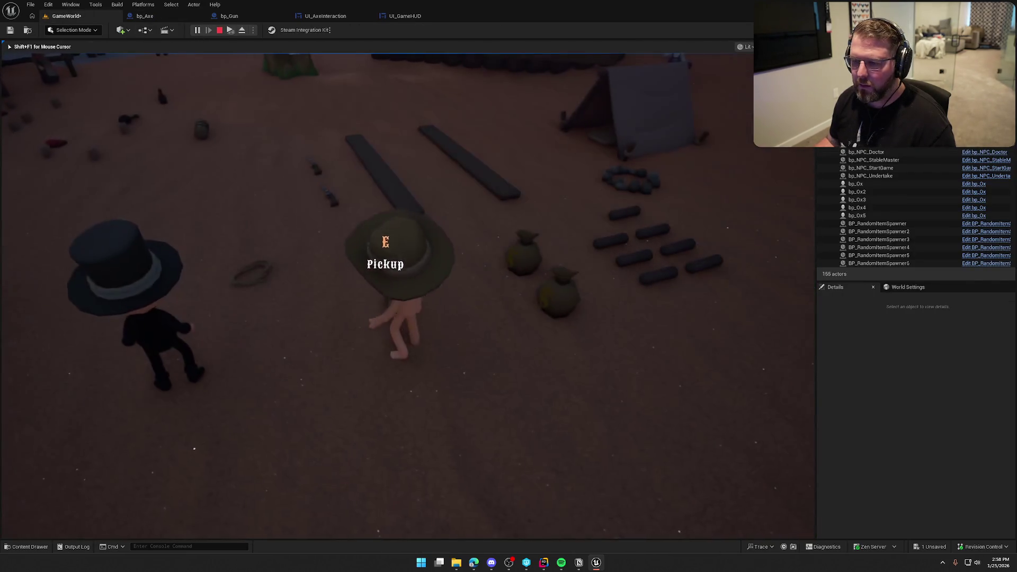
Step: Set bp_Axe's Durability default to 5 and recompile
click(144, 16)
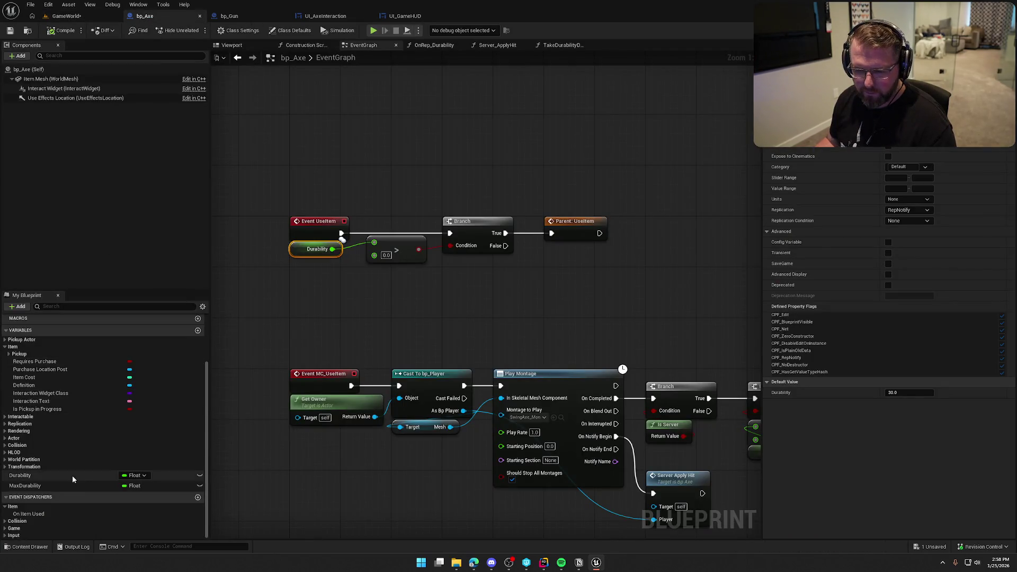
click(903, 253)
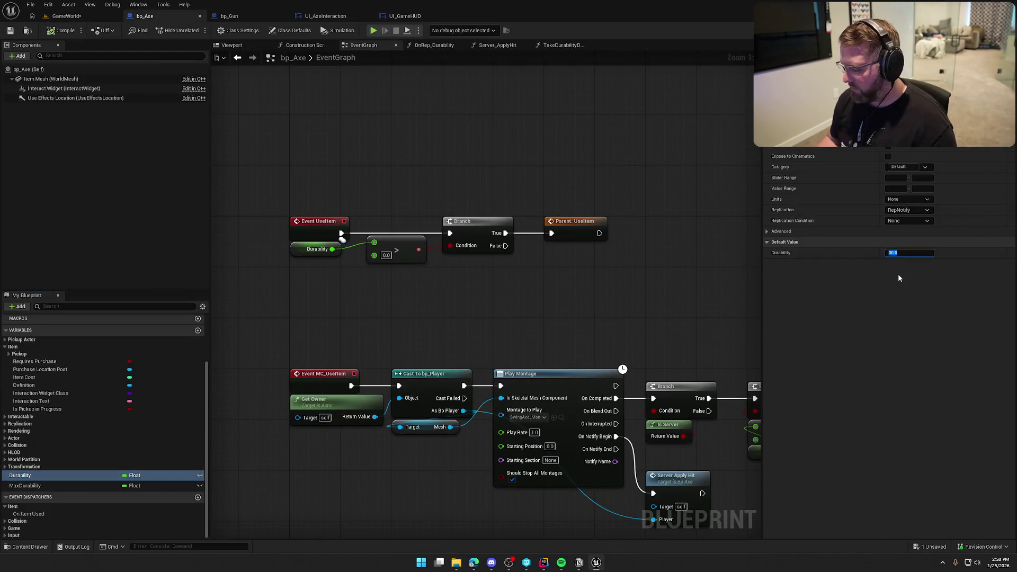
text(5)
click(63, 30)
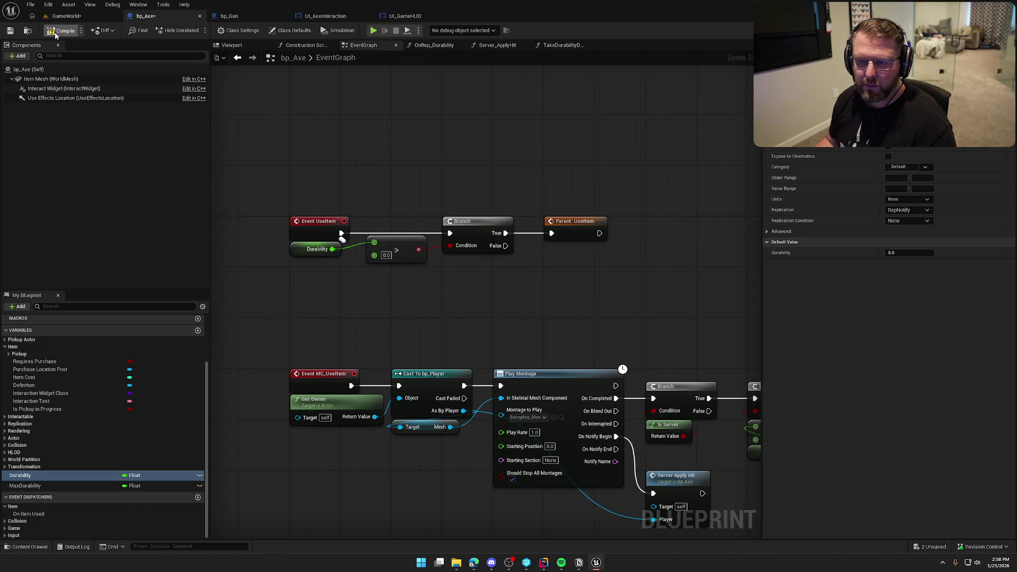
click(67, 16)
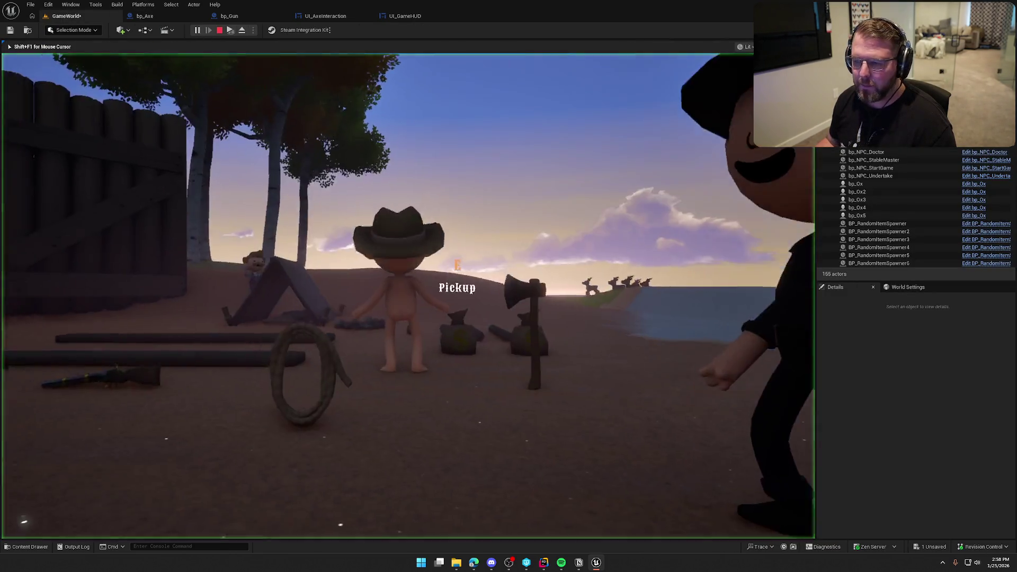
Step: Pick up the axe, run to the trees and use it until its 5 durability runs out, then stop
key(e)
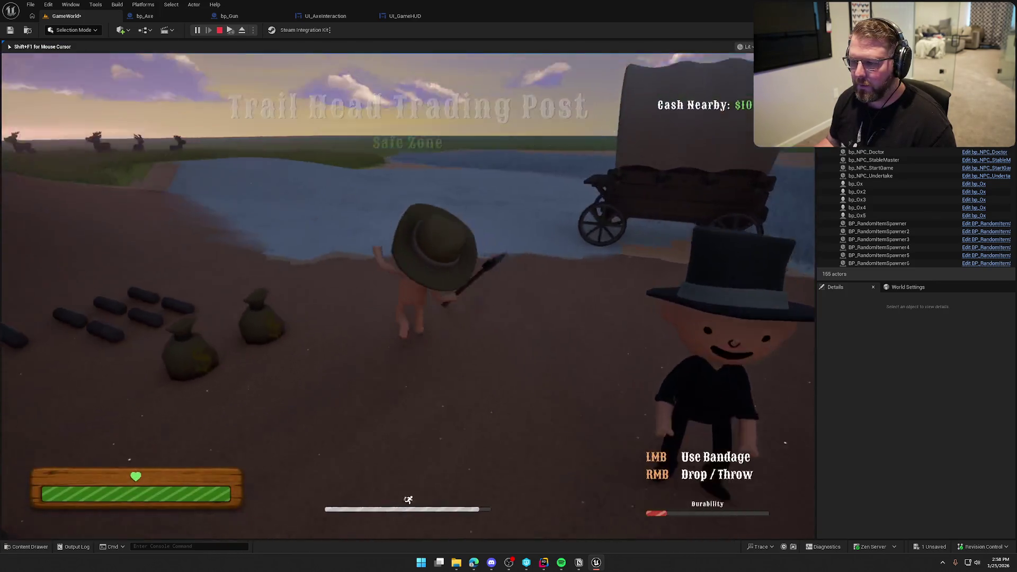
key(w)
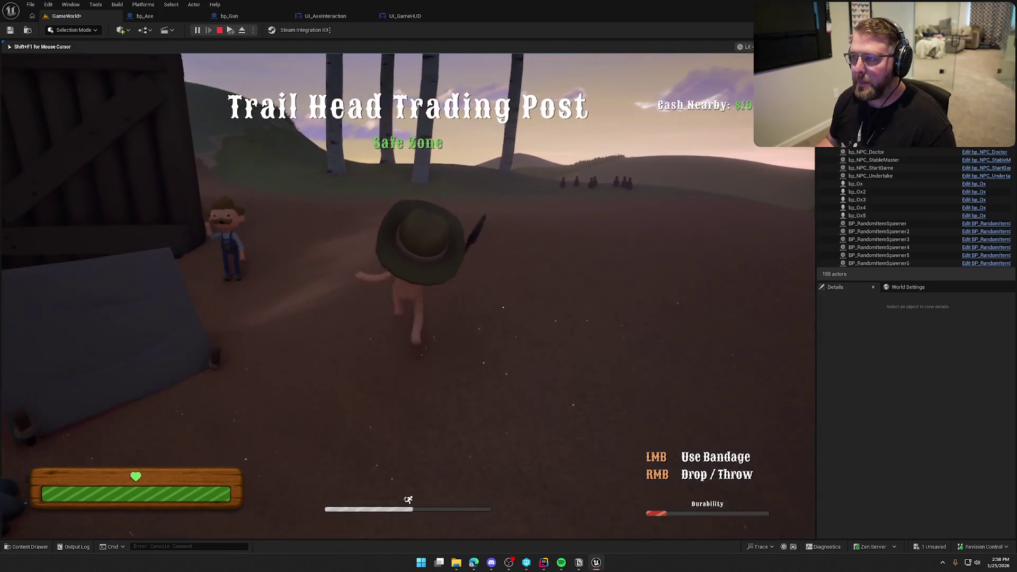
key(w)
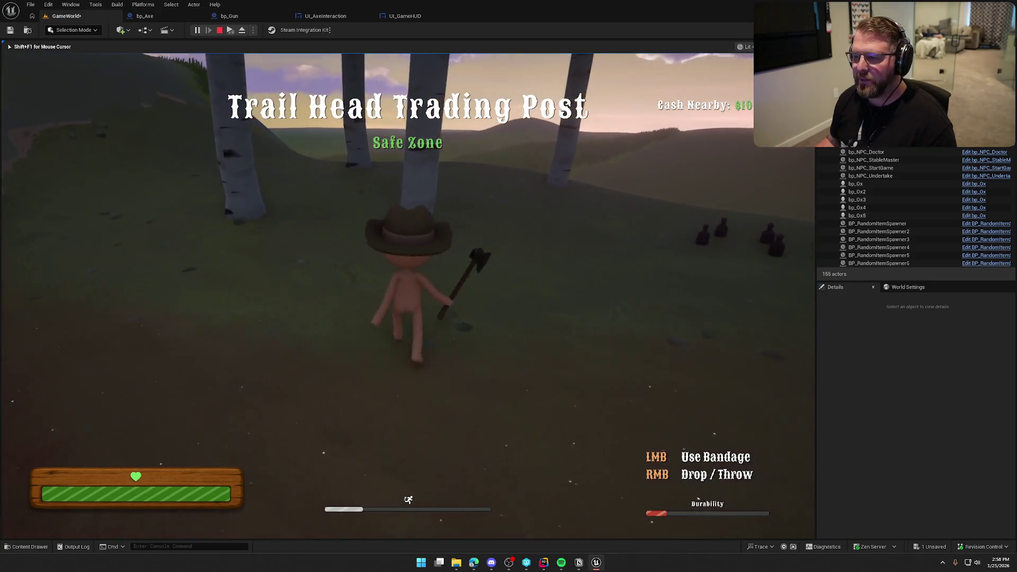
key(w)
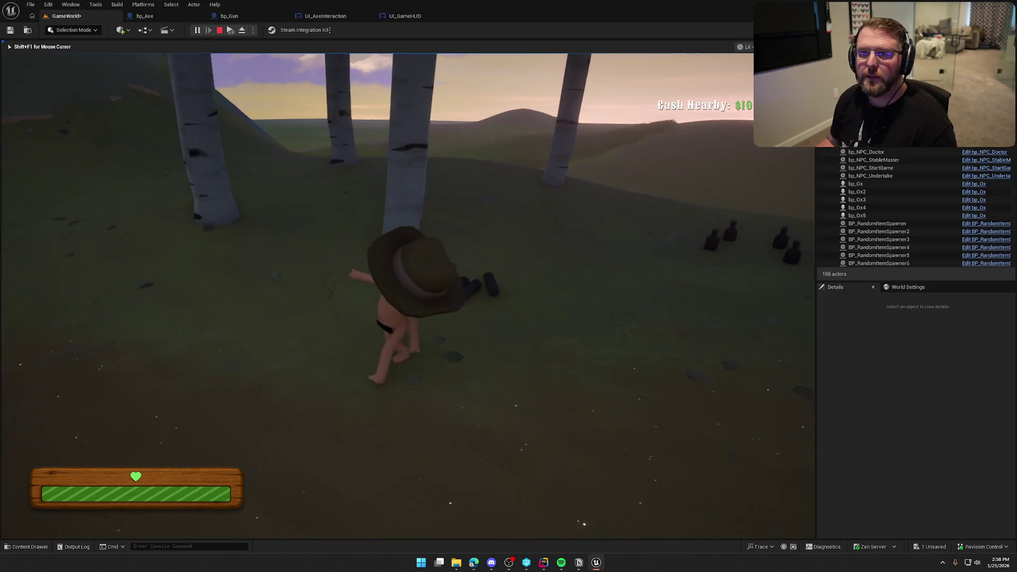
key(Escape)
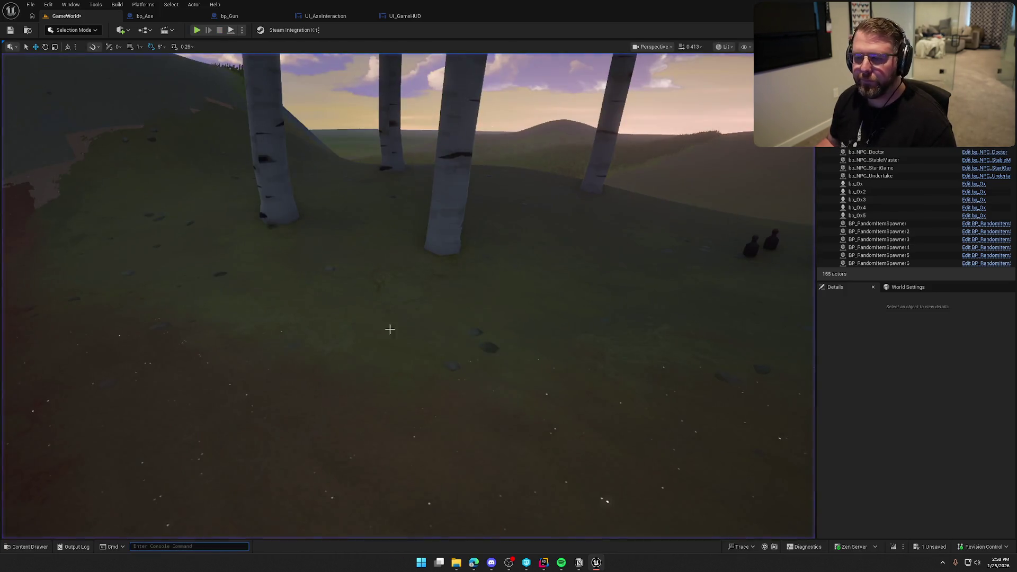
key(ctrl+space)
Step: Set bp_Axe's Durability default back to 30
click(145, 16)
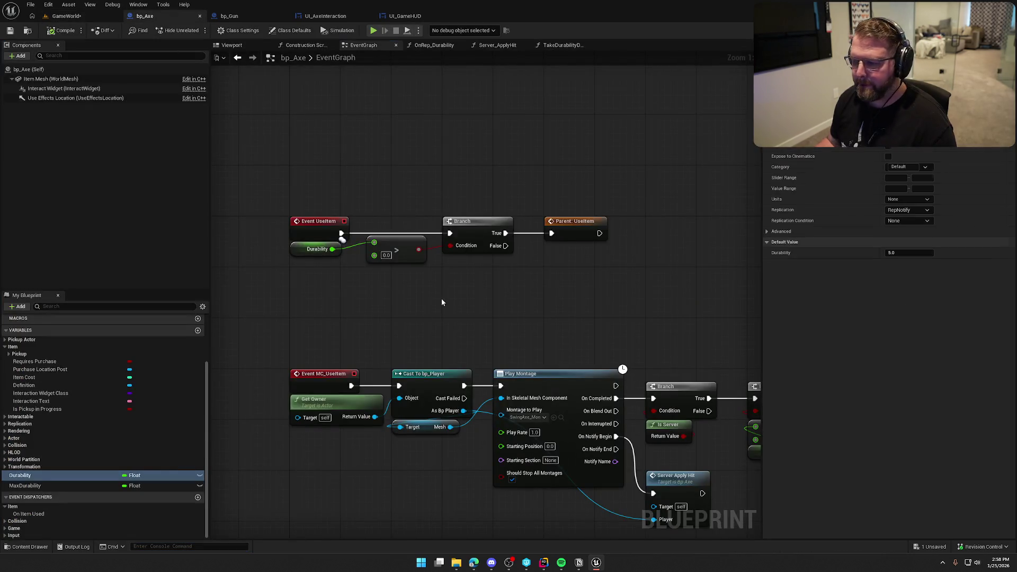
mouse_move(523, 333)
mouse_down()
mouse_move(427, 230)
mouse_move(541, 242)
mouse_up()
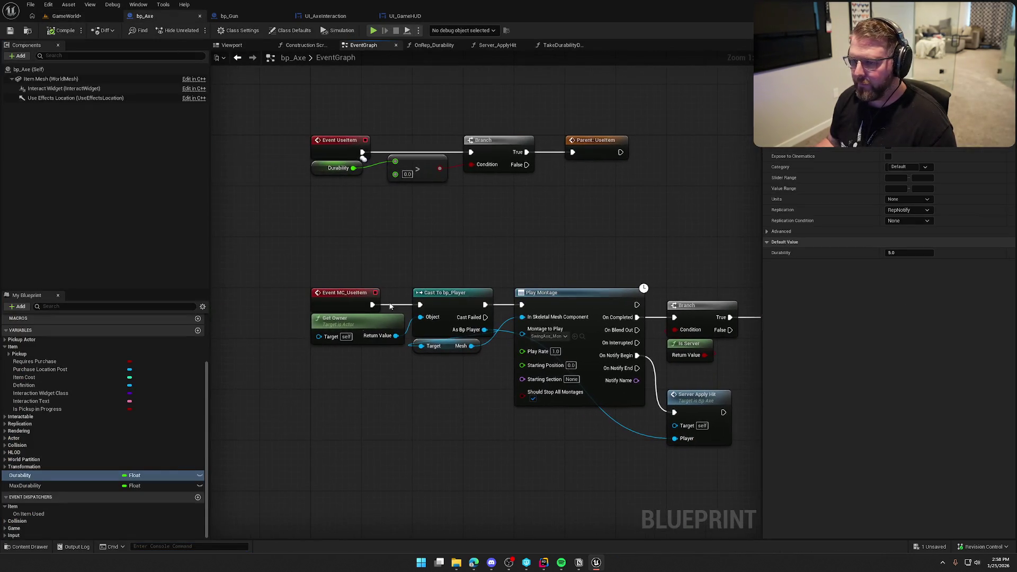
click(910, 253)
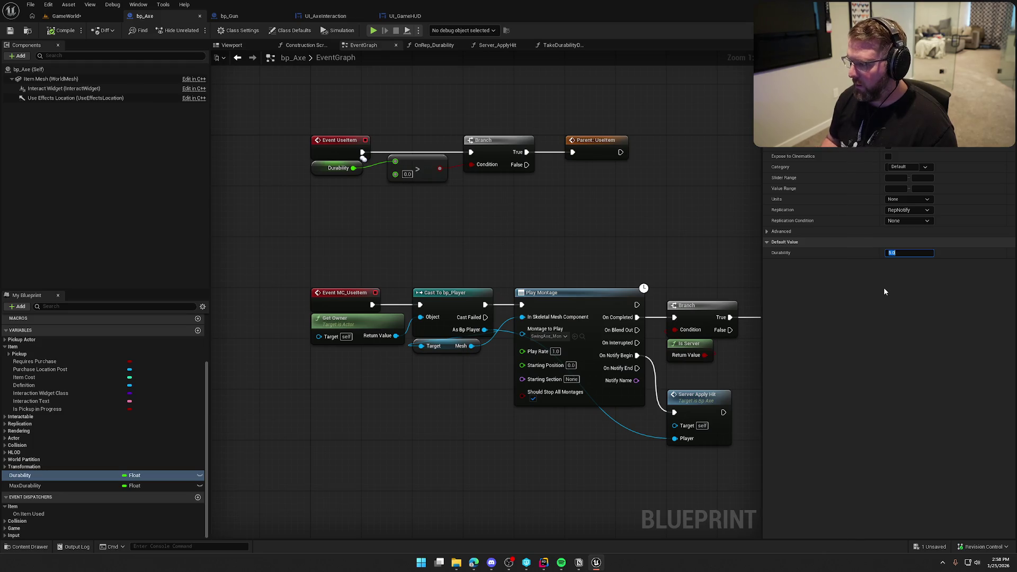
text(30)
click(516, 233)
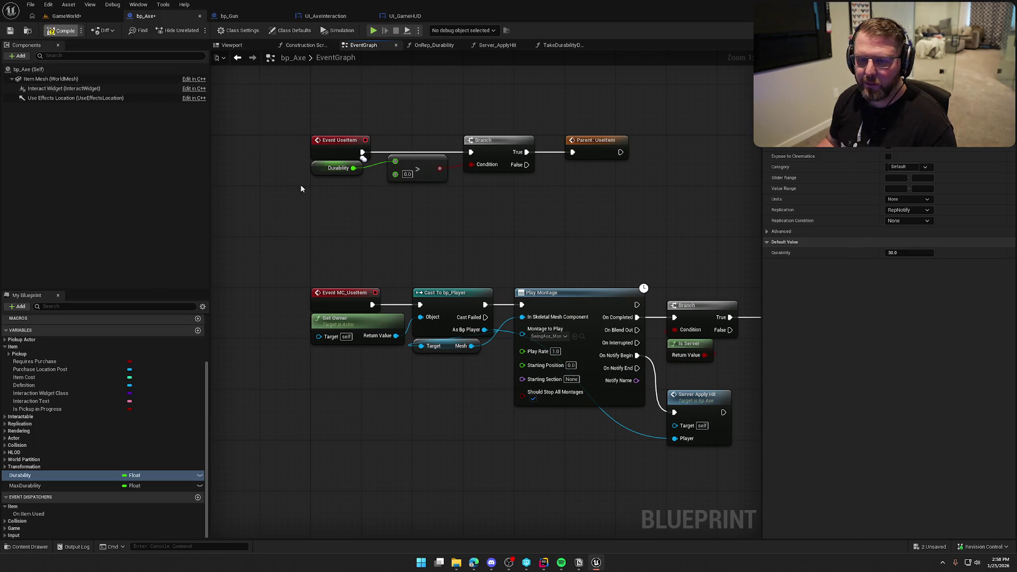
Step: Save all changes from the game level and open the UI_GameHUD widget
click(64, 16)
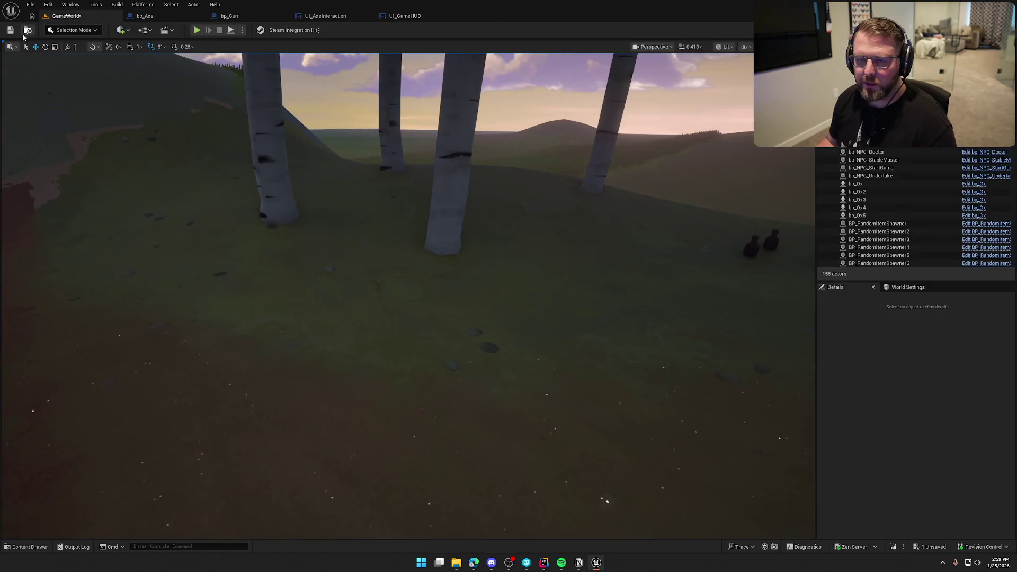
key(ctrl+s)
drag(329, 143, 333, 143)
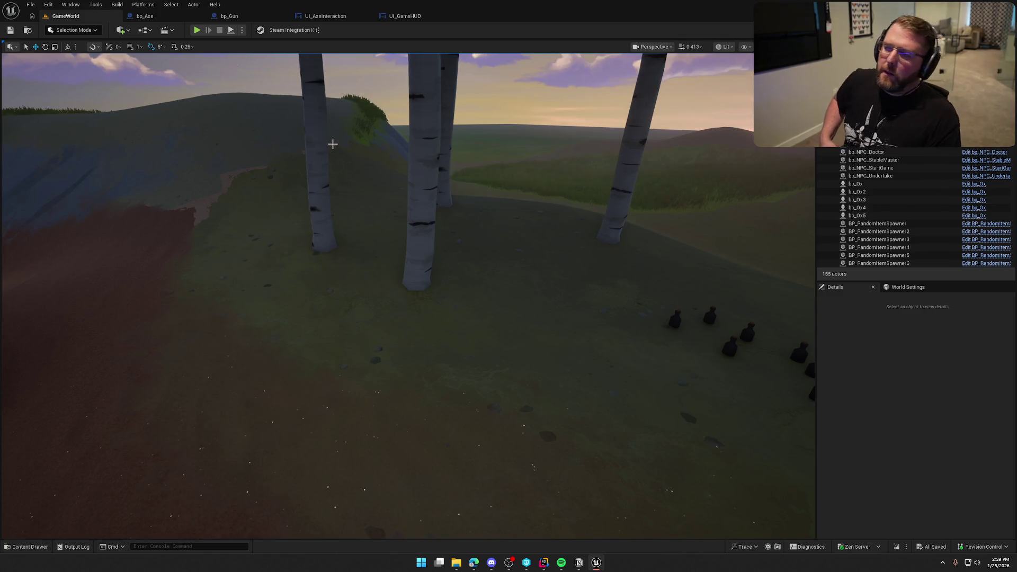
click(405, 16)
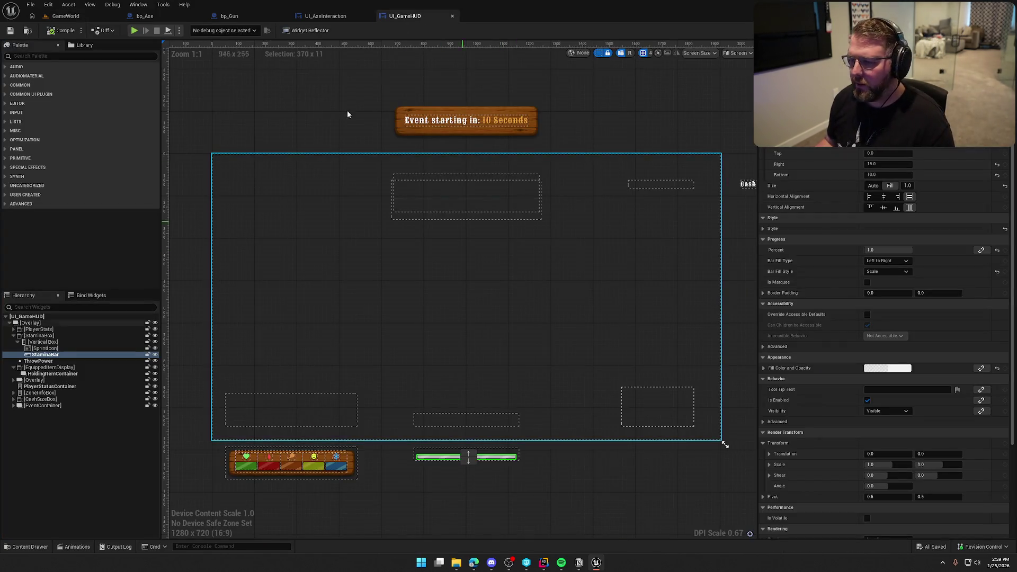
Step: Try Default_18_Subtitle and Default_18_Grey on the Durability label, settling on Default_12
click(326, 17)
click(374, 181)
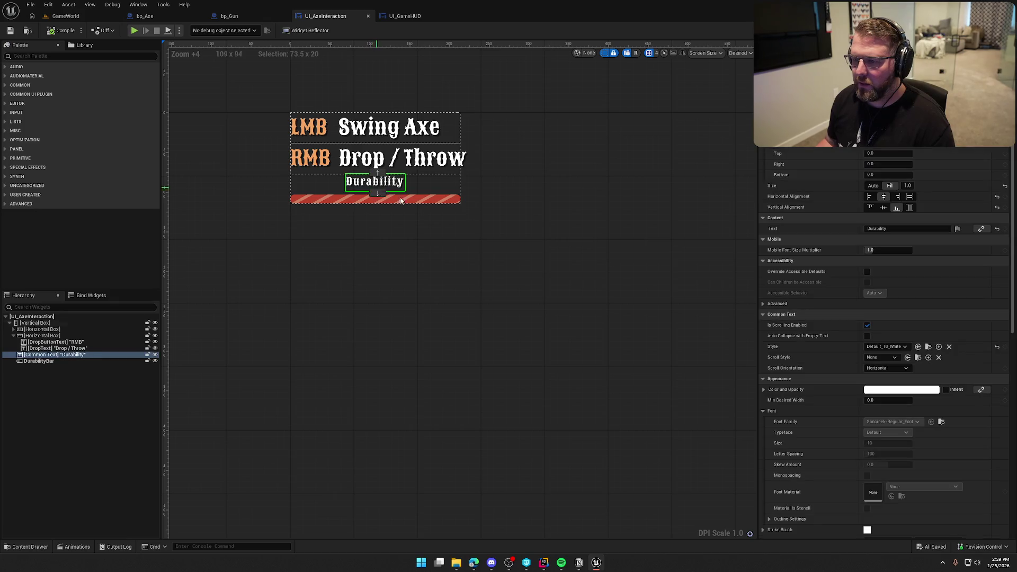
click(905, 347)
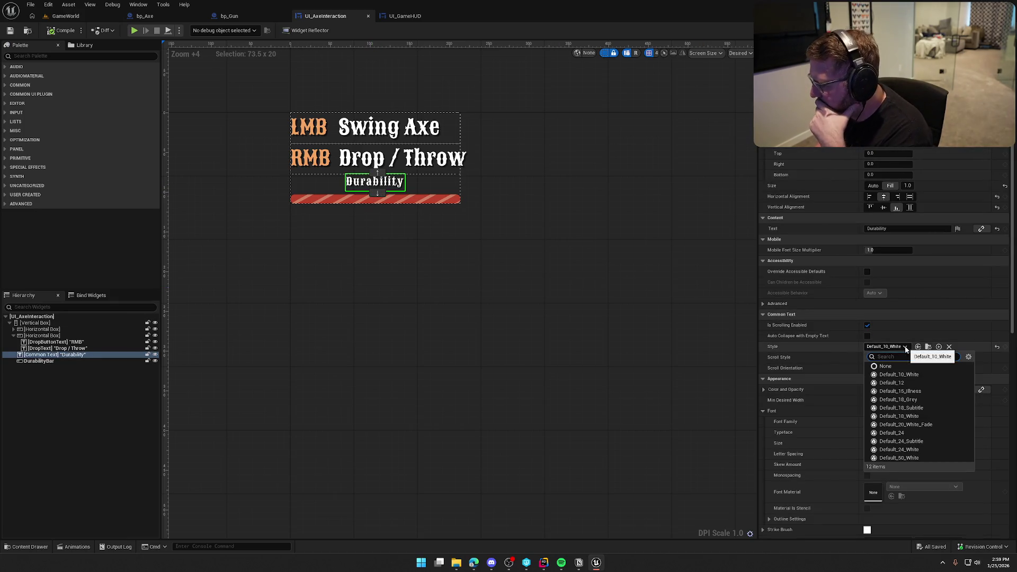
click(928, 383)
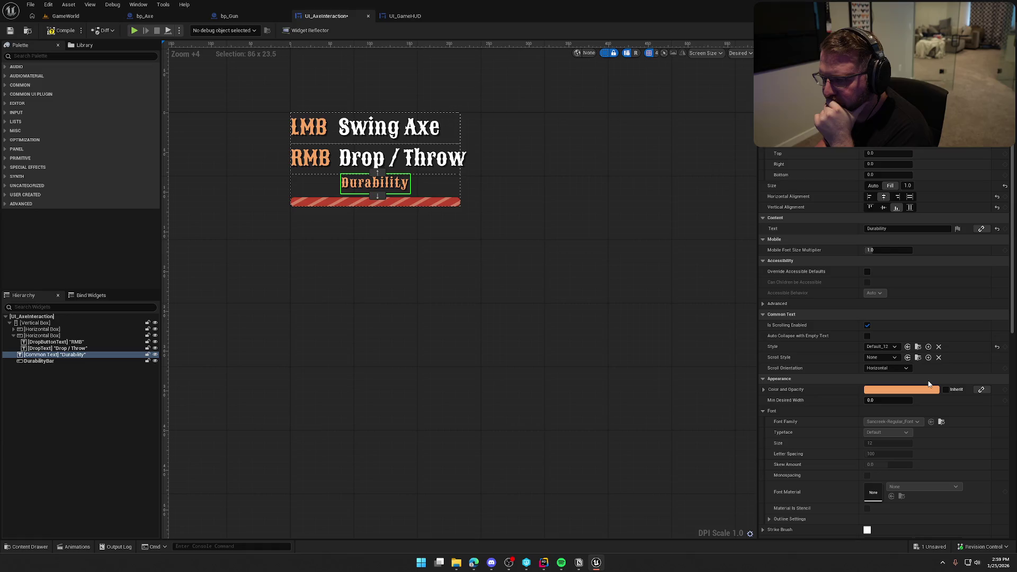
click(881, 346)
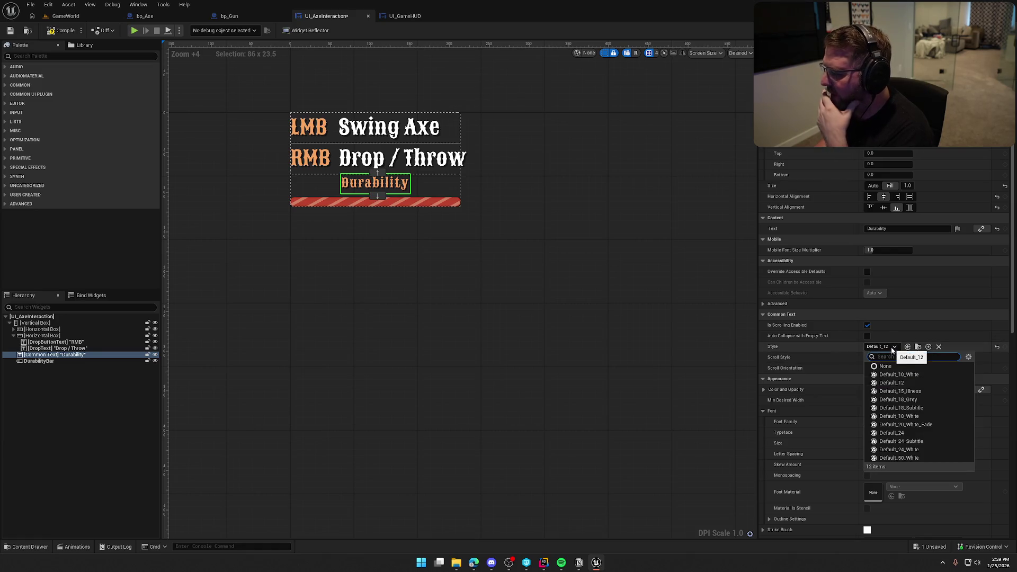
click(939, 407)
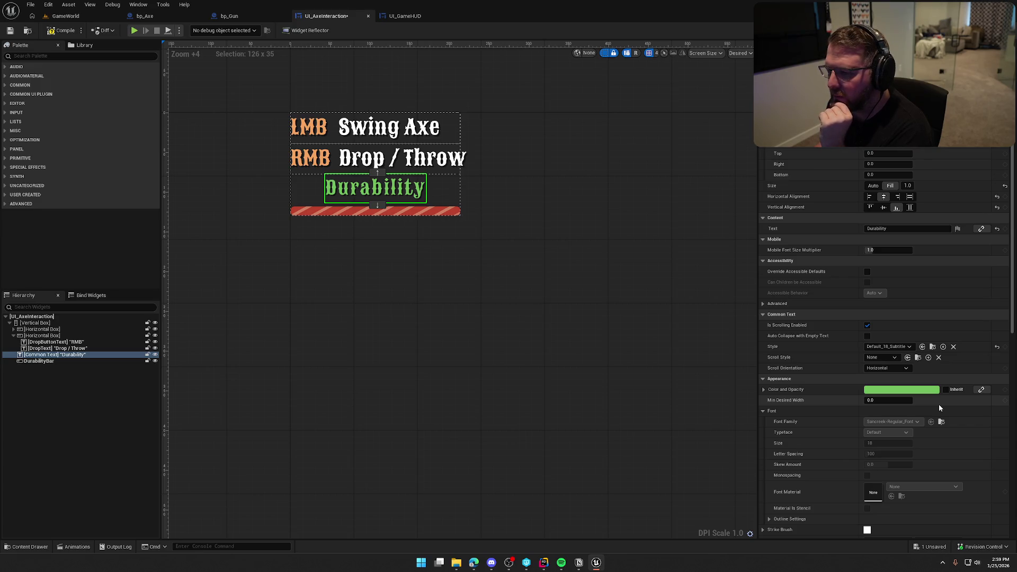
click(901, 348)
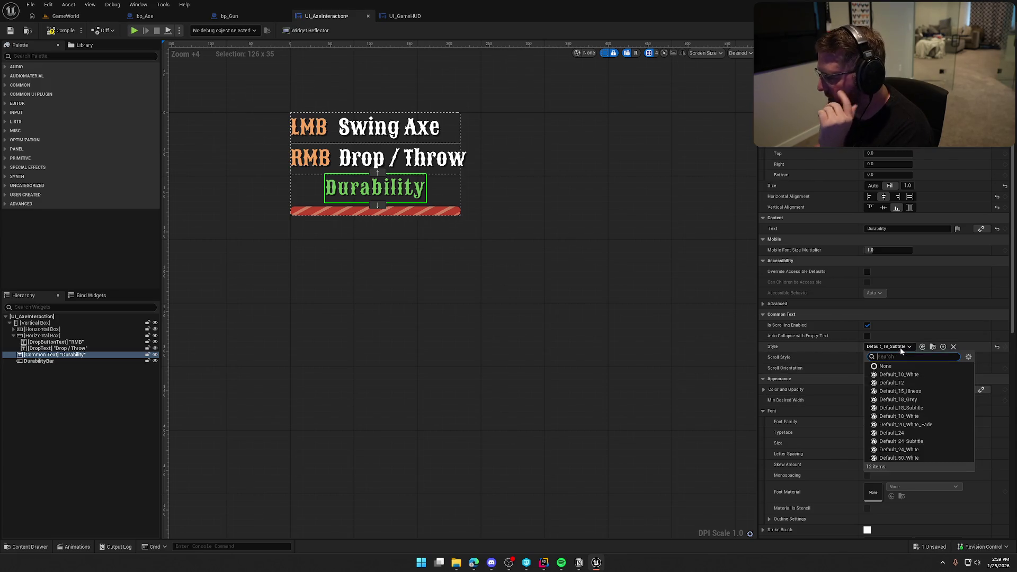
click(921, 401)
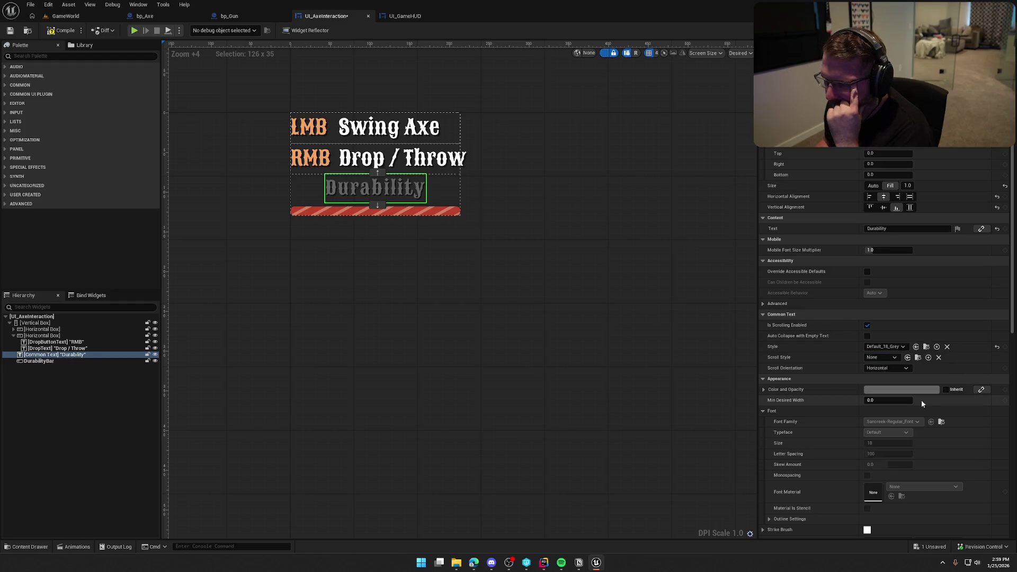
click(899, 347)
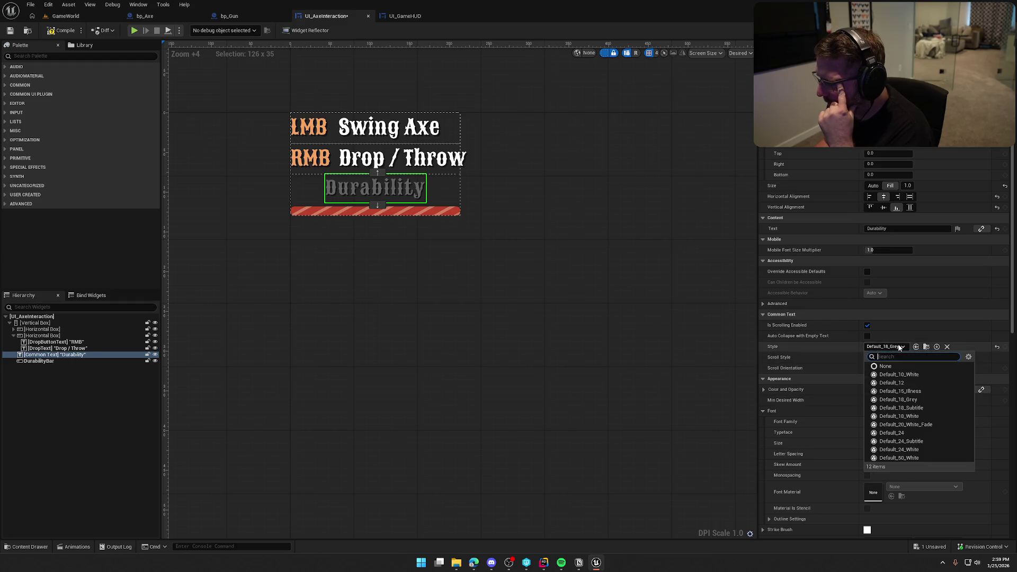
click(915, 383)
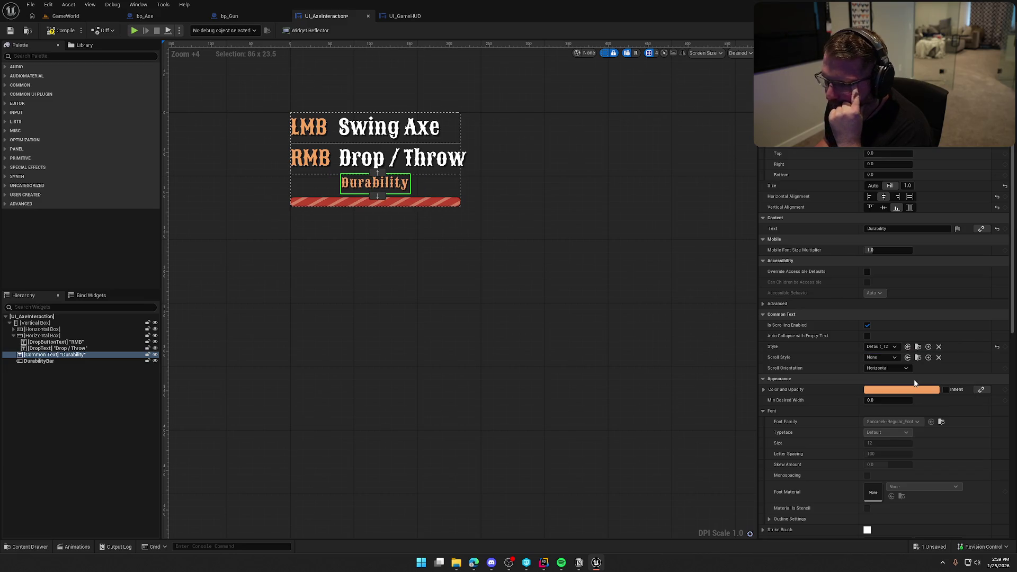
click(918, 347)
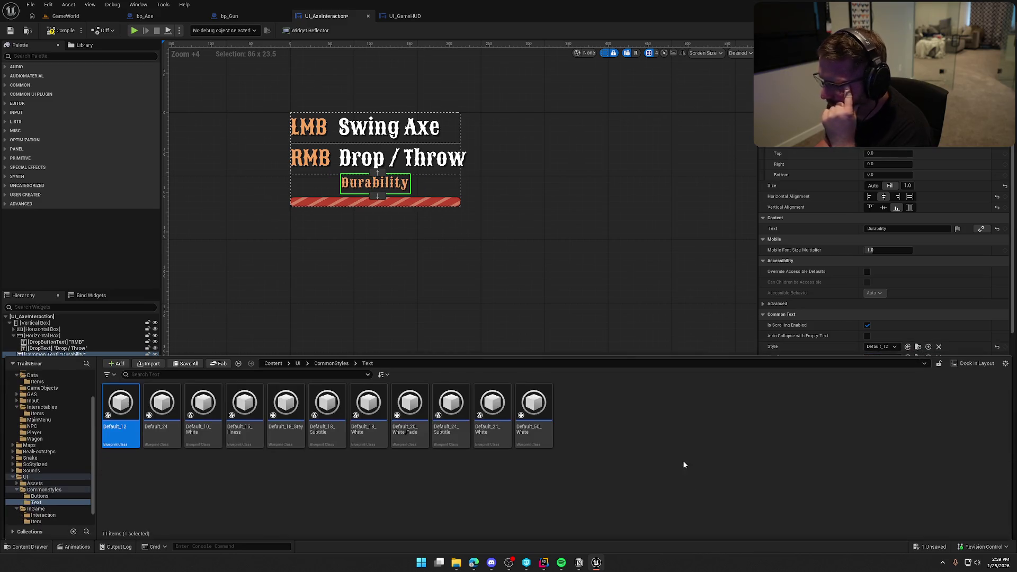
Step: Duplicate Default_12 as Default_12_Grey and assign it as the Durability label's style
click(156, 466)
key(ctrl+d)
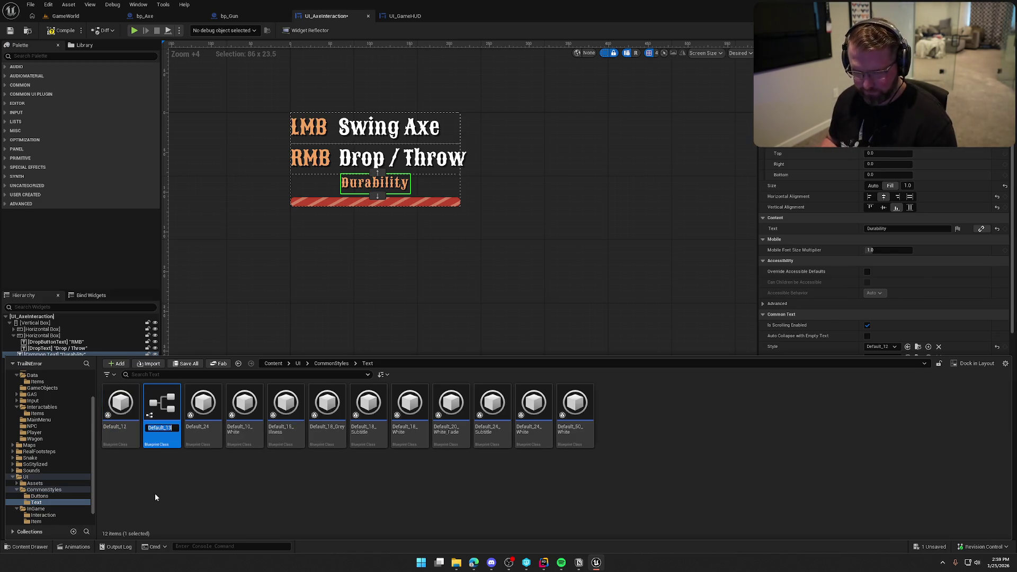
text(2_)
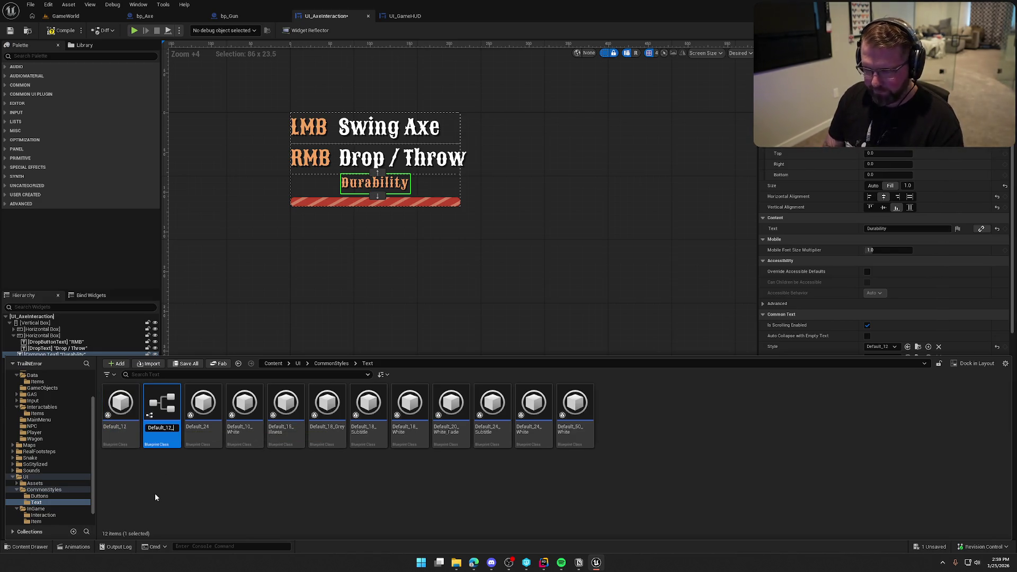
text(Grey)
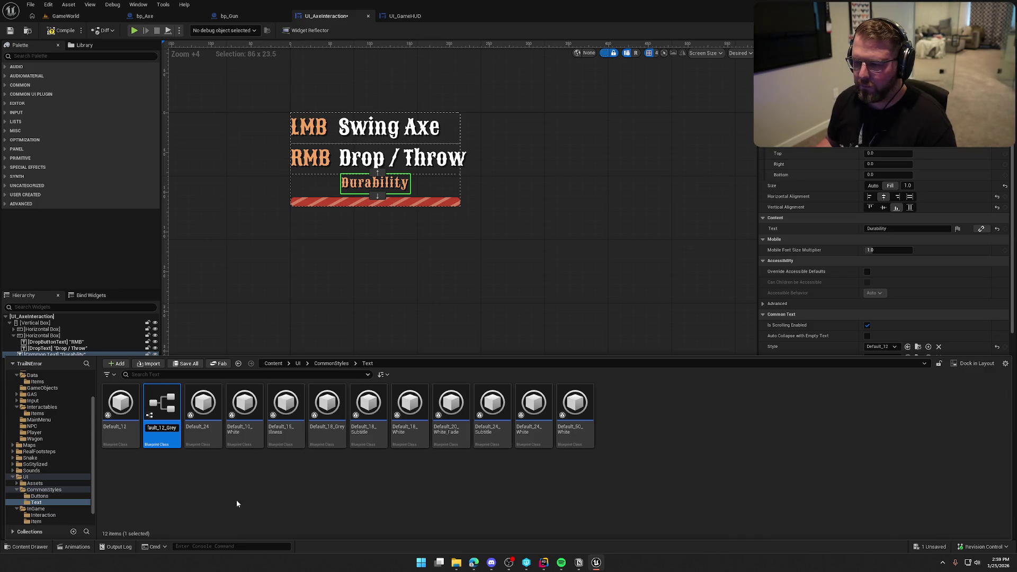
key(Return)
mouse_move(245, 413)
mouse_down()
mouse_move(840, 293)
mouse_move(858, 342)
mouse_move(913, 352)
mouse_up()
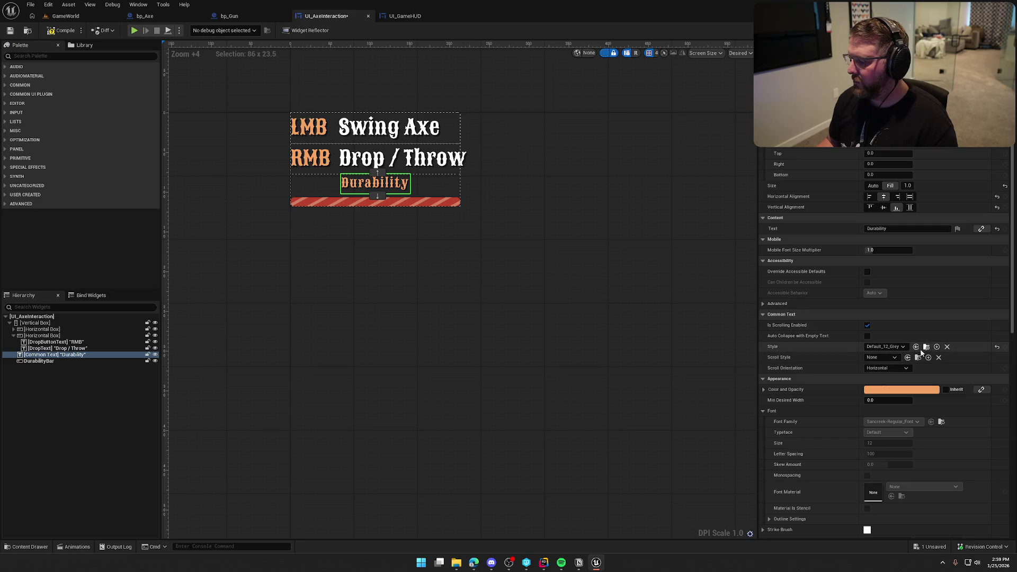
Step: Open the Default_12_Grey and Default_18_Grey style assets, then compile UI_AxeInteraction
click(925, 346)
key(Return)
key(ctrl+space)
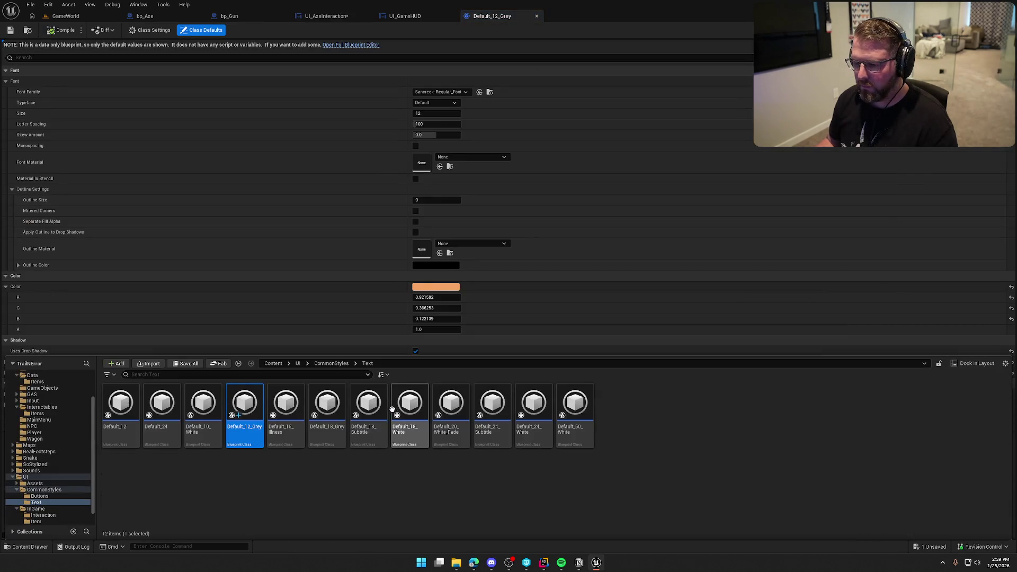
click(323, 406)
double_click(323, 405)
click(327, 16)
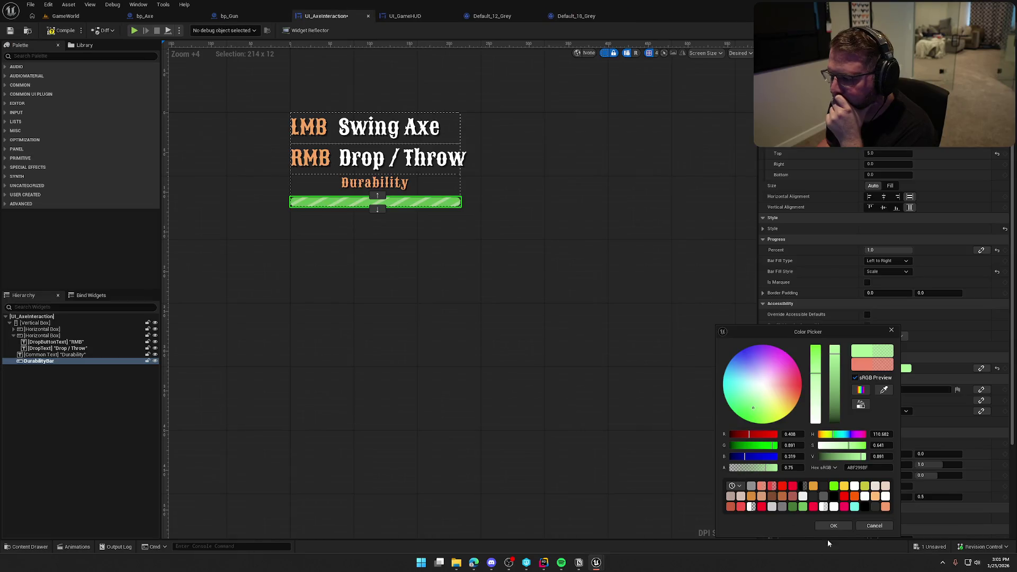
click(51, 31)
click(62, 17)
Step: Play-test by picking up an item, running across the map and swapping to a tool, then stop
click(196, 30)
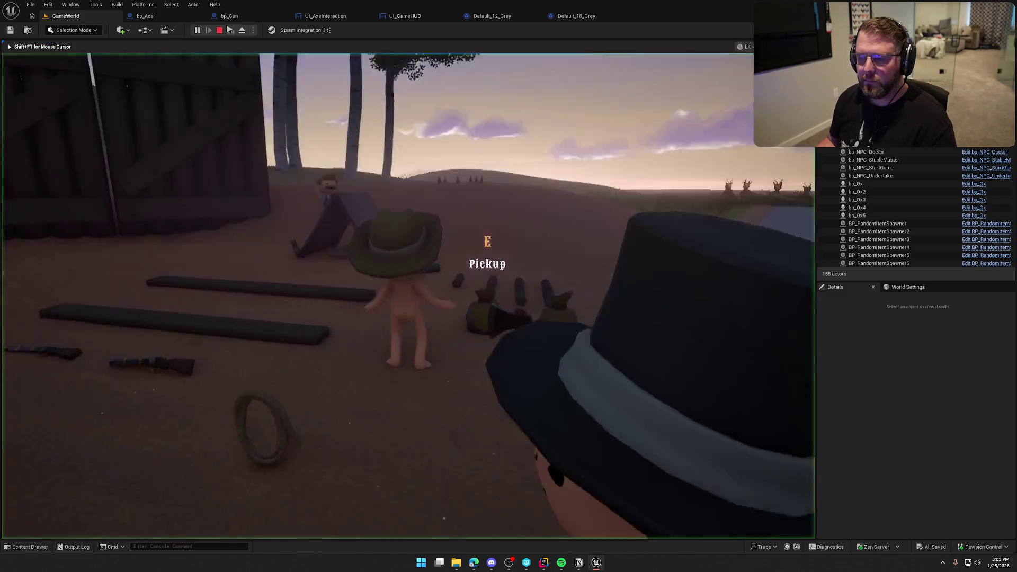
key(e)
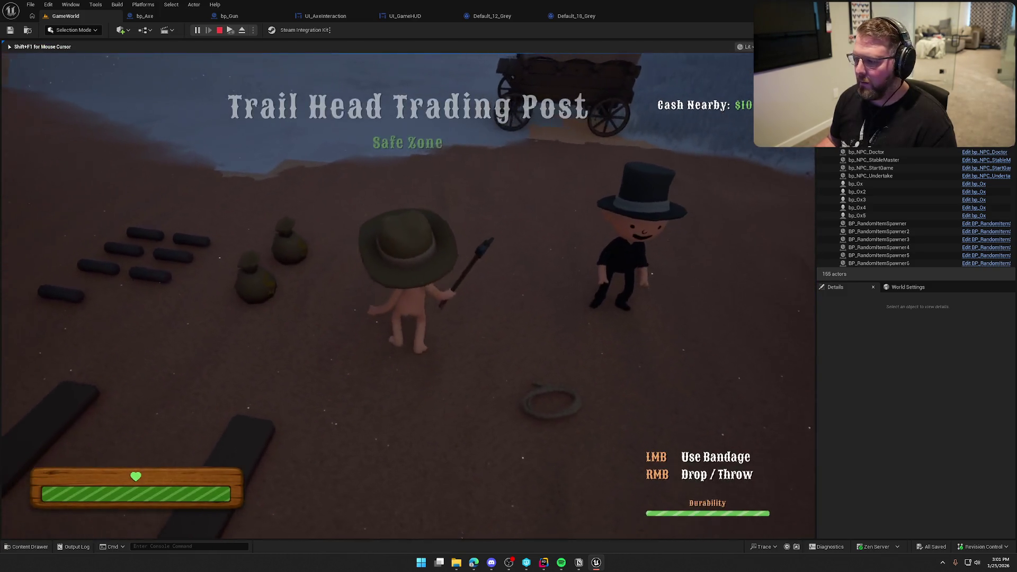
key(shift+w)
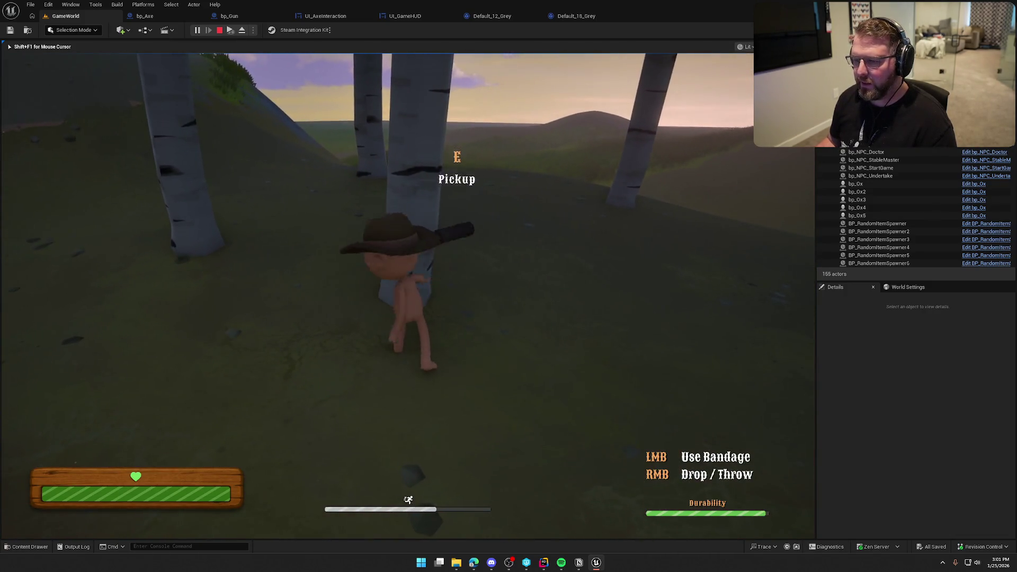
key(e)
key(Escape)
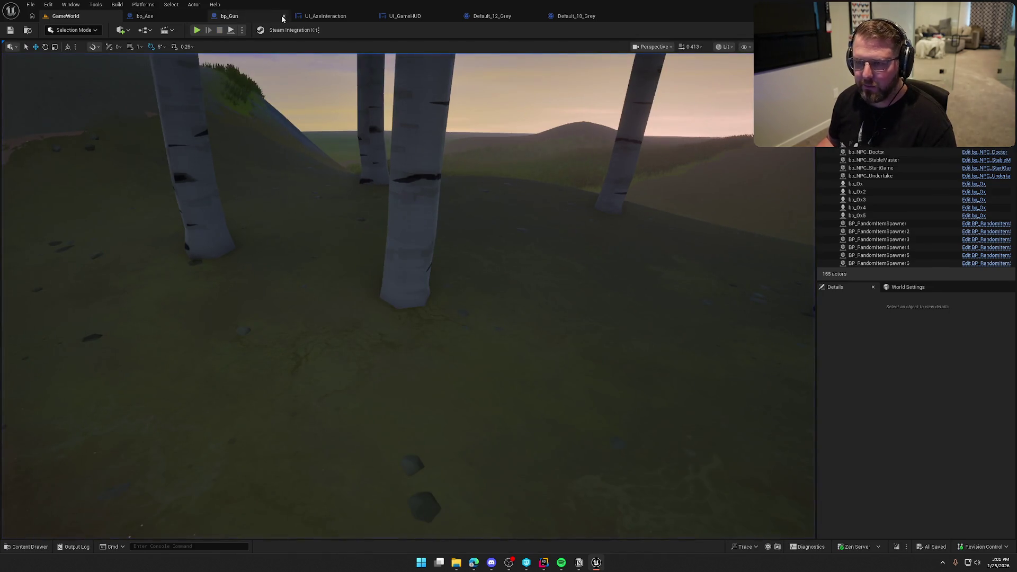
Step: Check the open widget tabs and close the Default_18_Grey style editor
click(325, 16)
click(428, 16)
click(240, 17)
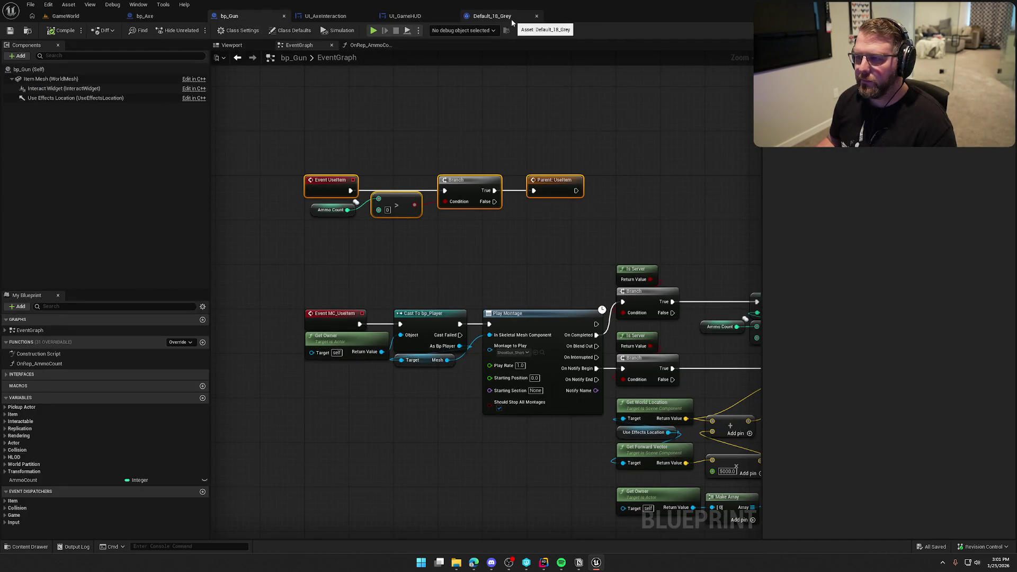
click(536, 15)
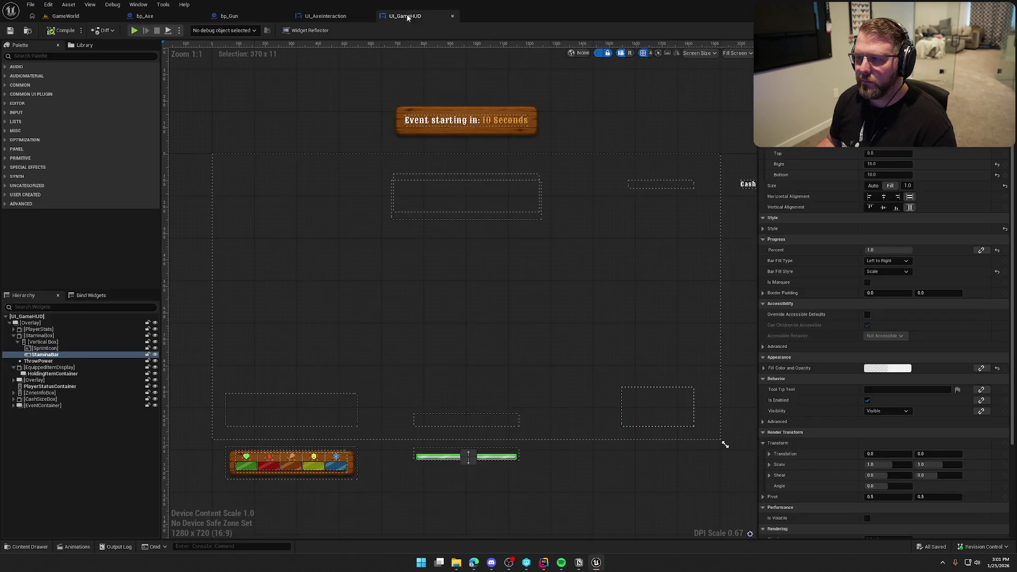
Step: Select HealthBar in UI_GameHUD and open its UI_StatusBar widget graph
click(242, 471)
scroll(844, 390, down, 3)
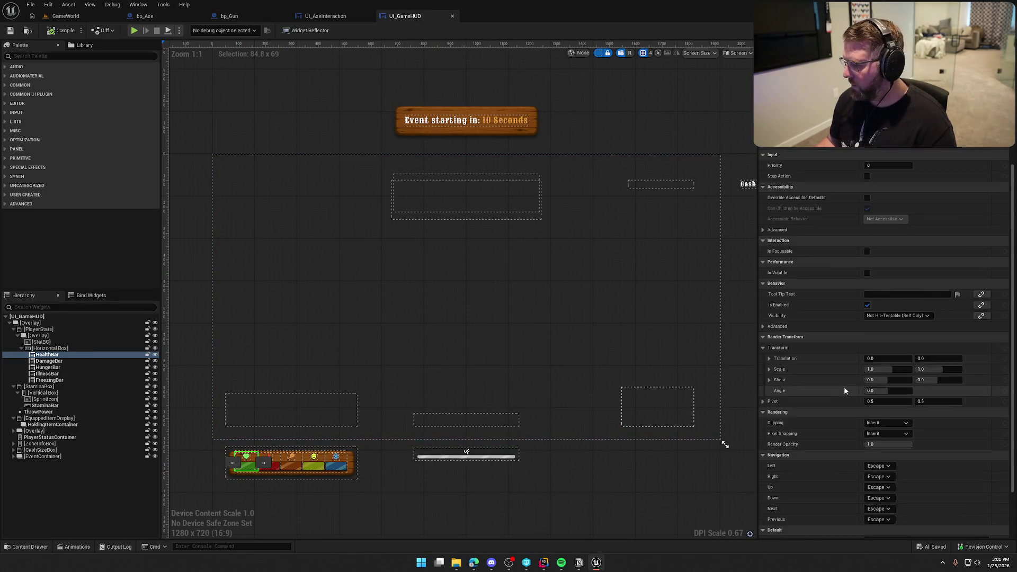
scroll(844, 391, down, 2)
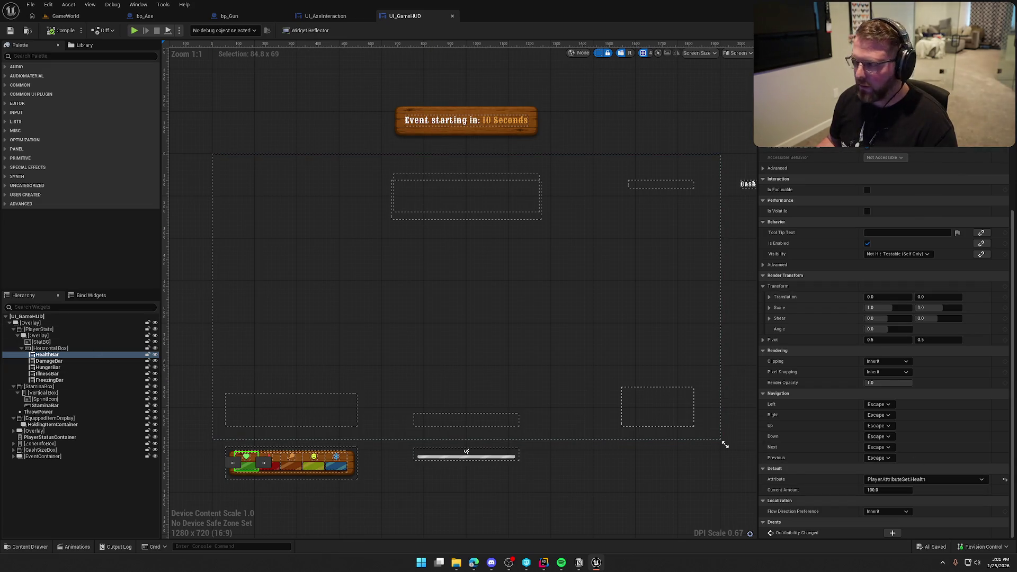
double_click(467, 453)
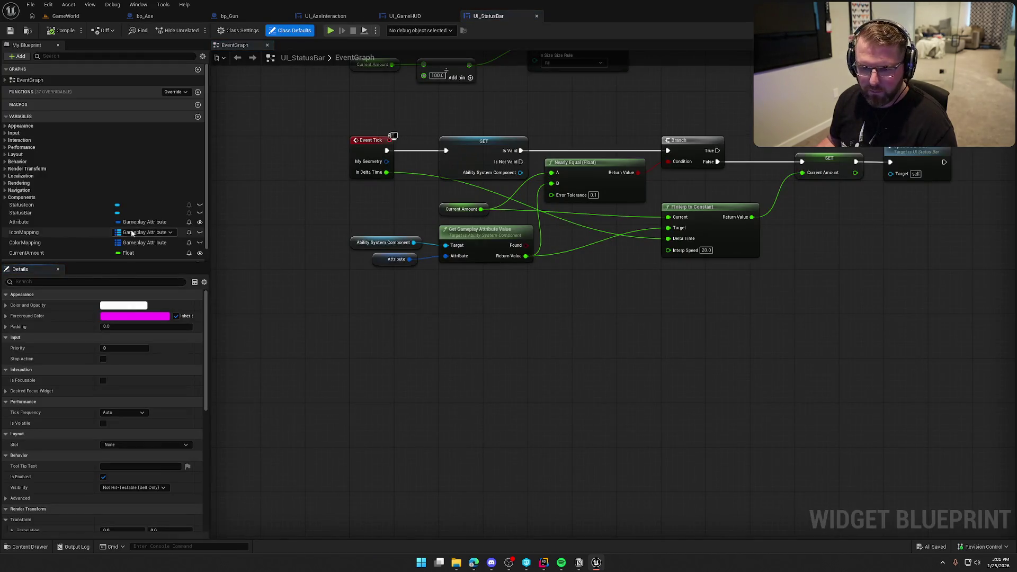
Step: Copy the green Health colour from ColorMapping Element 0 in UI_StatusBar
click(25, 242)
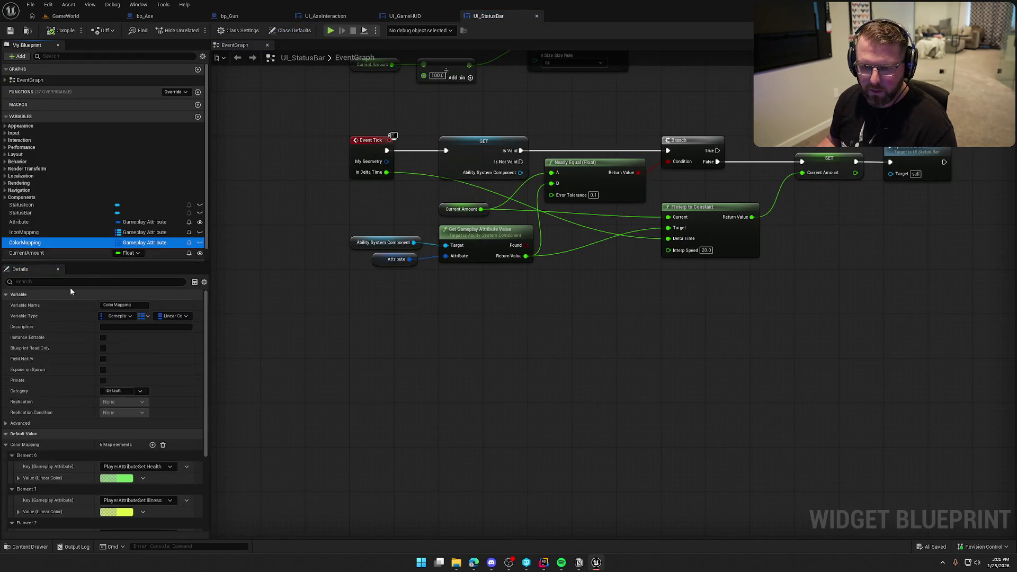
right_click(125, 479)
click(72, 478)
click(121, 480)
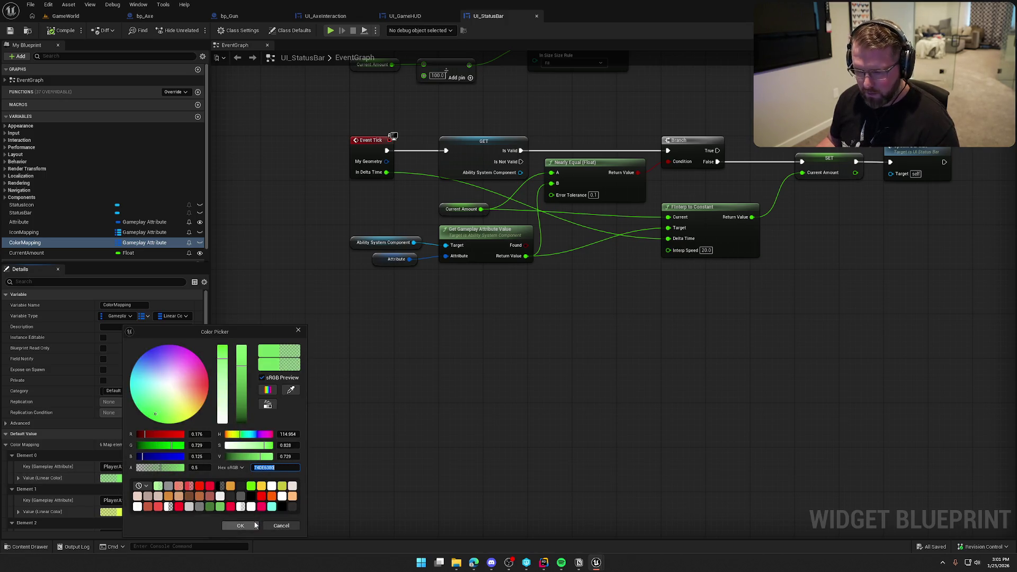
click(254, 524)
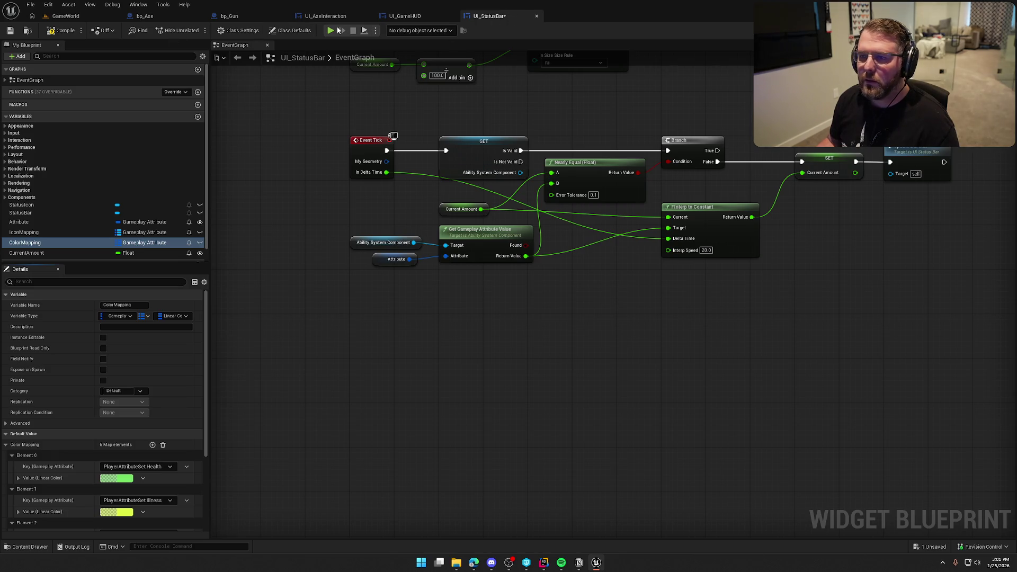
Step: Paste the Health colour hex into DurabilityBar's Fill Color in UI_AxeInteraction
click(324, 16)
click(372, 210)
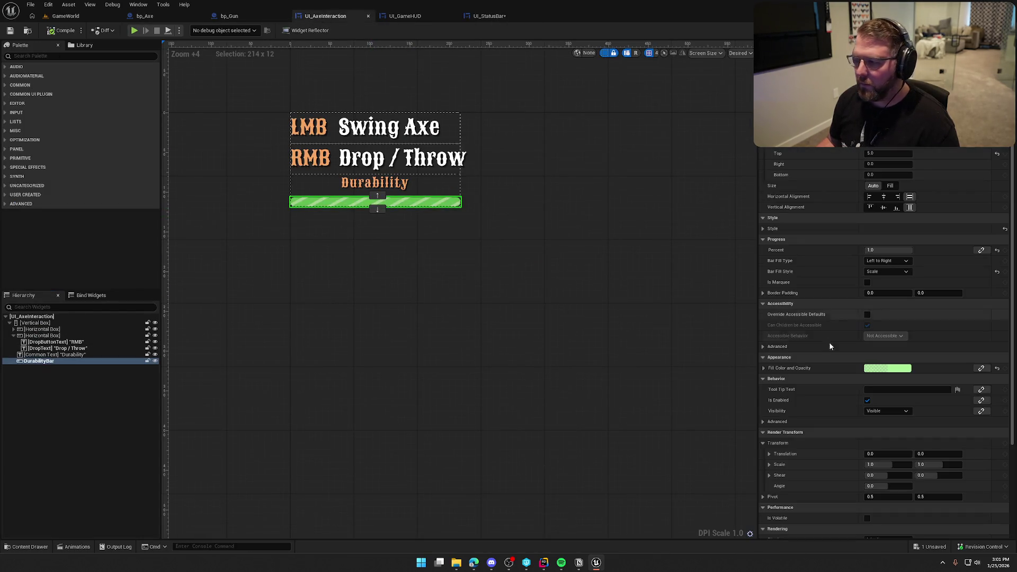
click(900, 369)
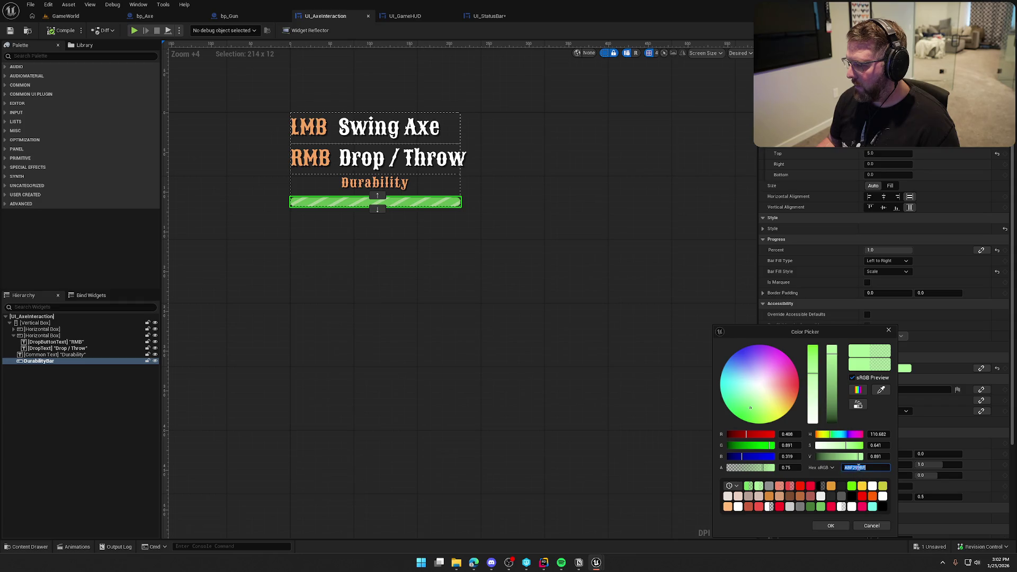
key(Return)
click(830, 525)
click(189, 86)
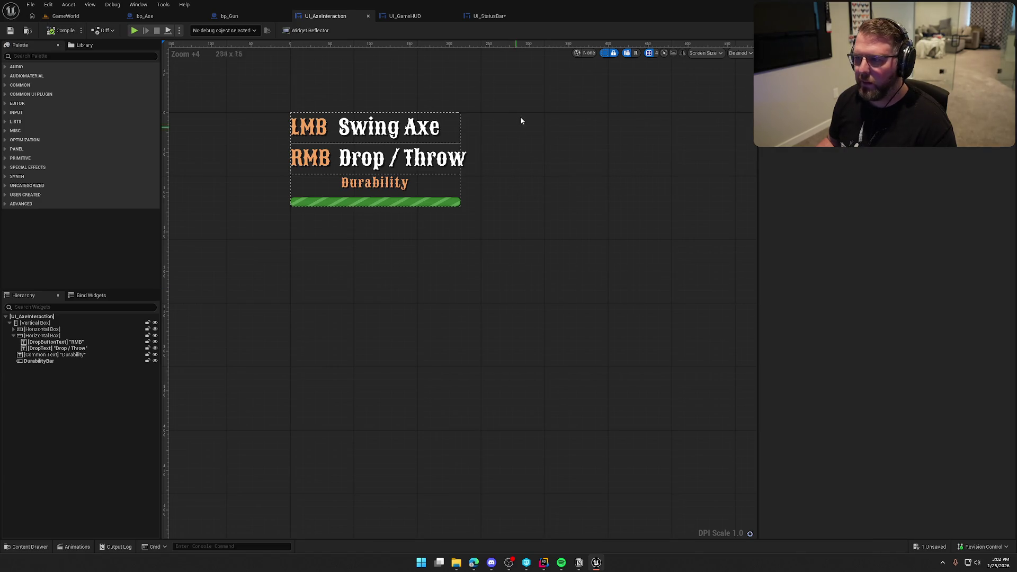
Step: Compile UI_StatusBar, check out the asset, and start a play-test in GameWorld
click(487, 16)
click(62, 30)
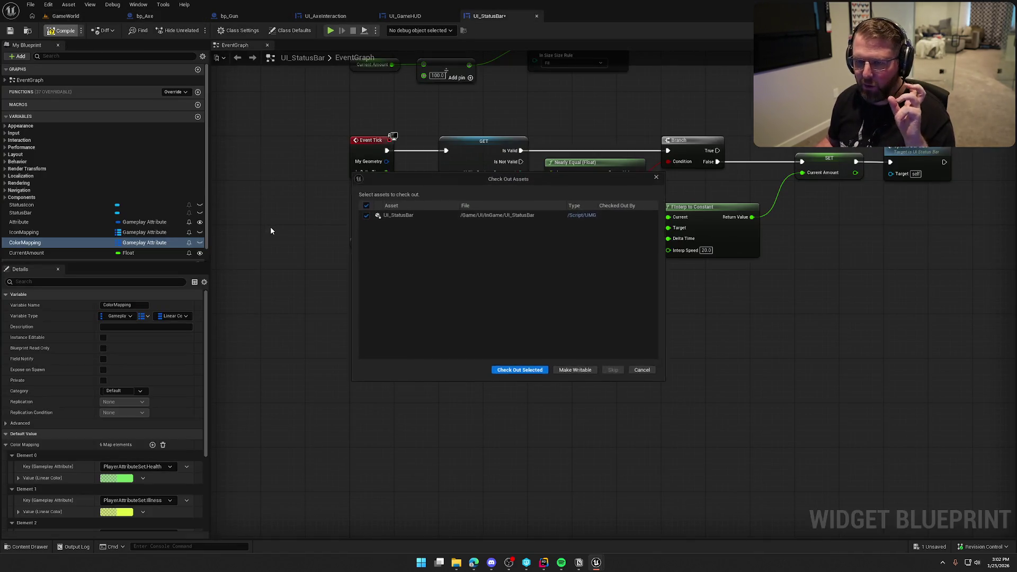
click(532, 371)
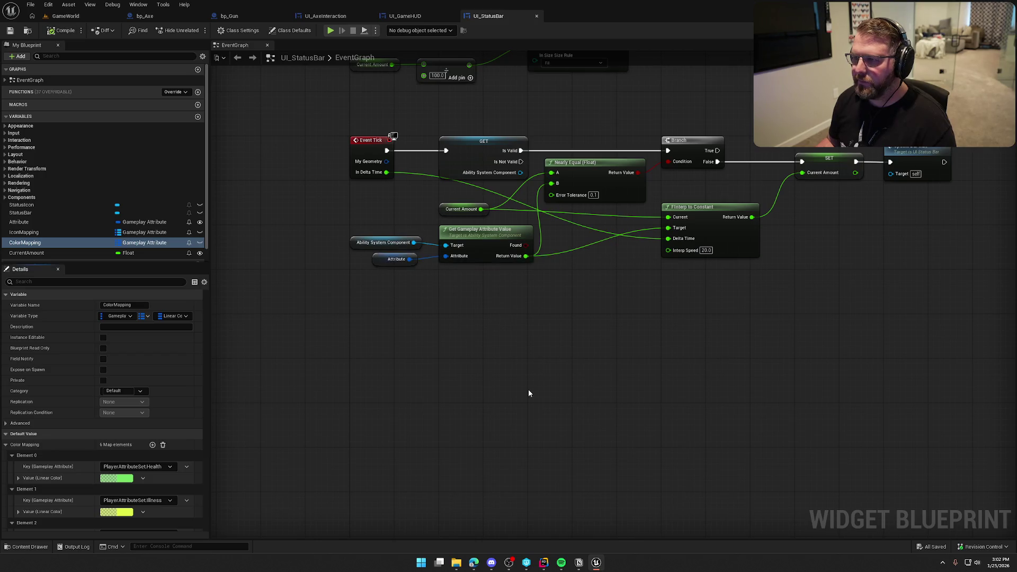
click(79, 16)
click(196, 30)
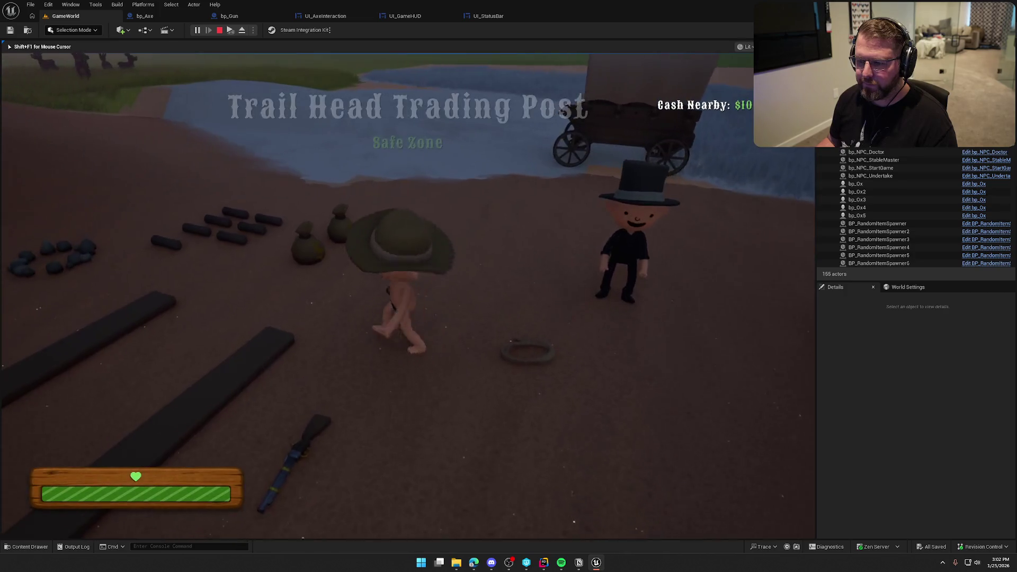
Step: Pick up the nearby item, run toward the tent, then end the play-test and reopen UI_AxeInteraction
key(e)
key(shift+w)
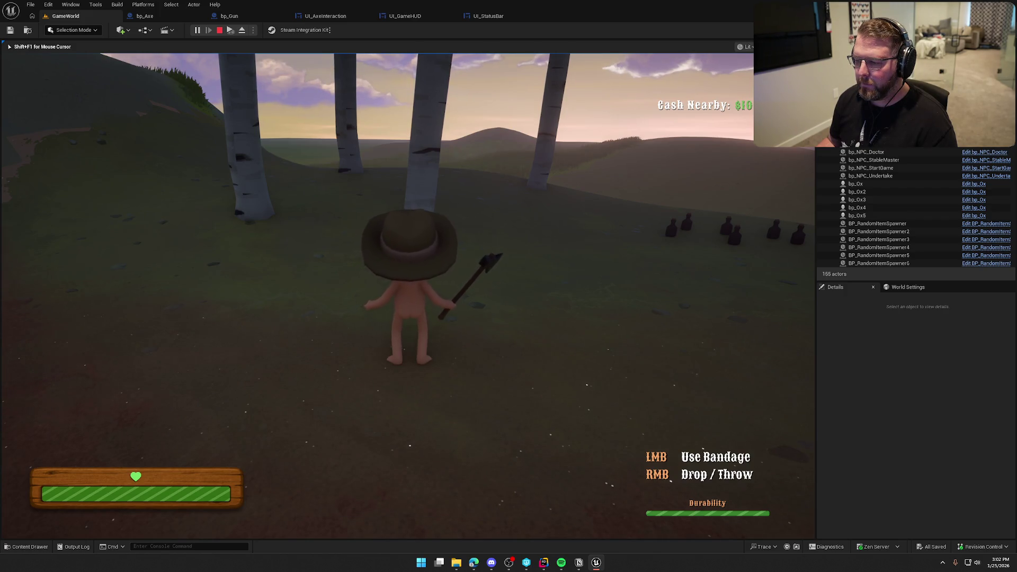
key(Escape)
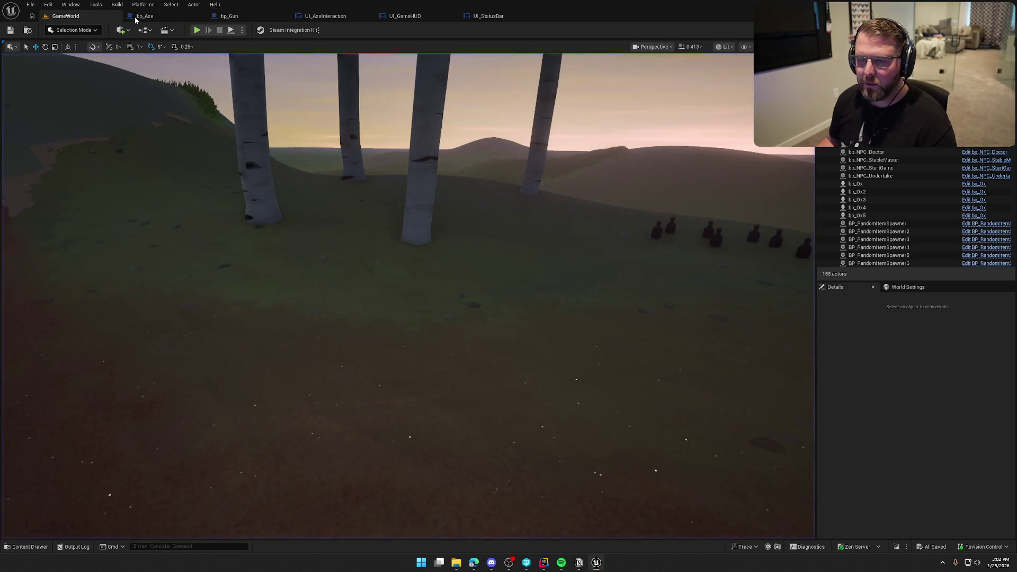
click(325, 16)
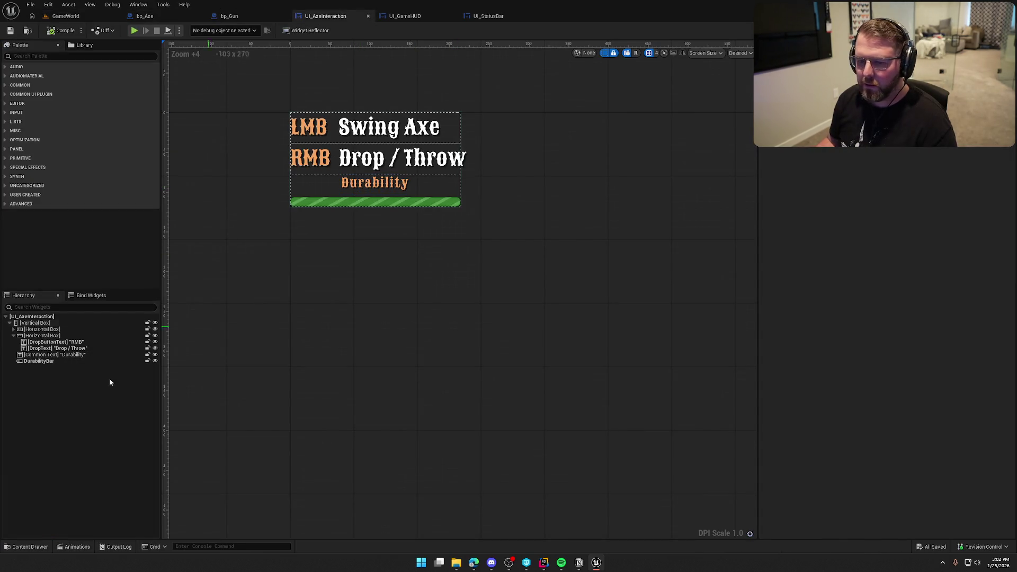
Step: Set the Durability label to Auto size with centre alignment
click(13, 335)
click(37, 342)
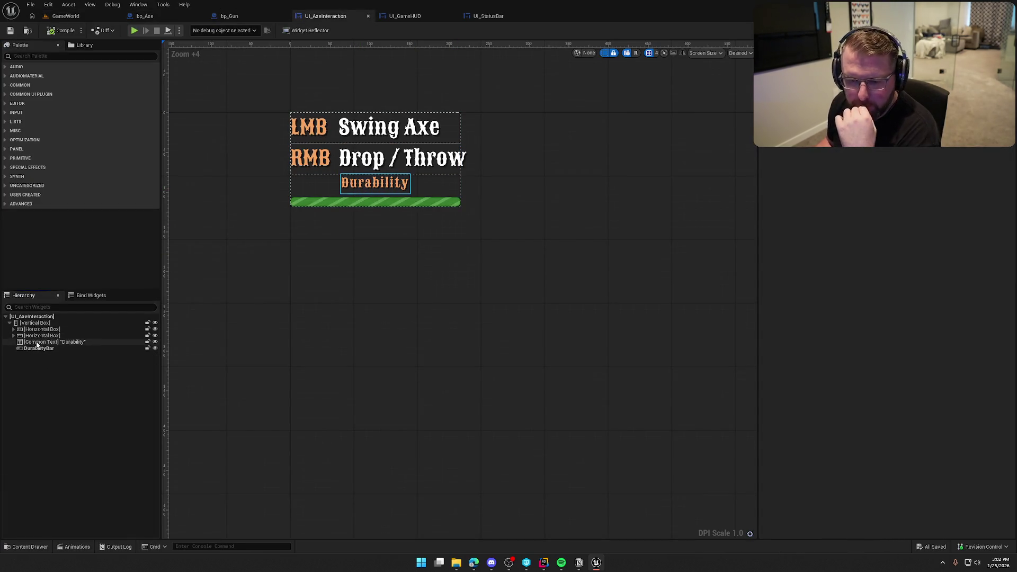
click(37, 343)
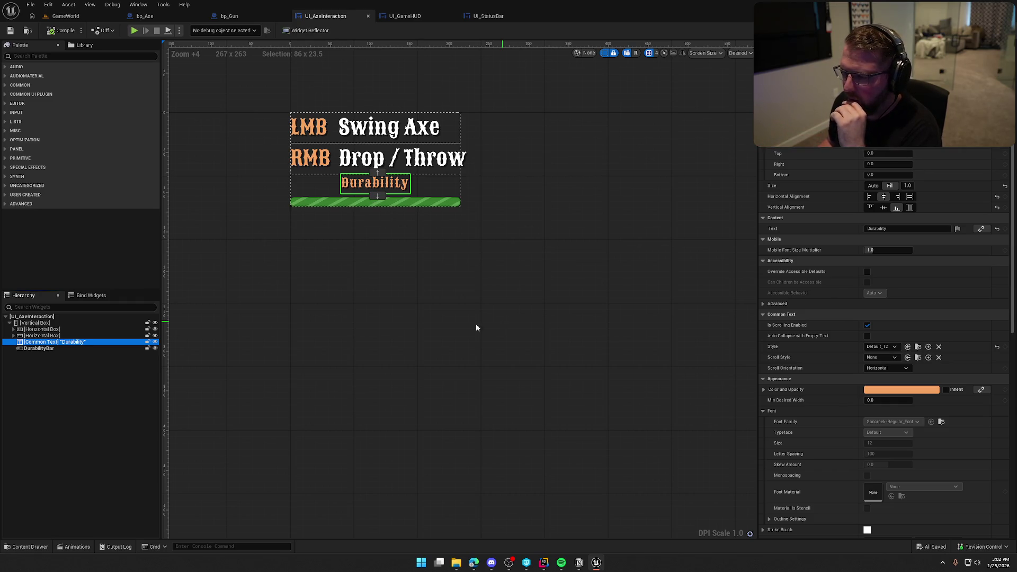
click(873, 186)
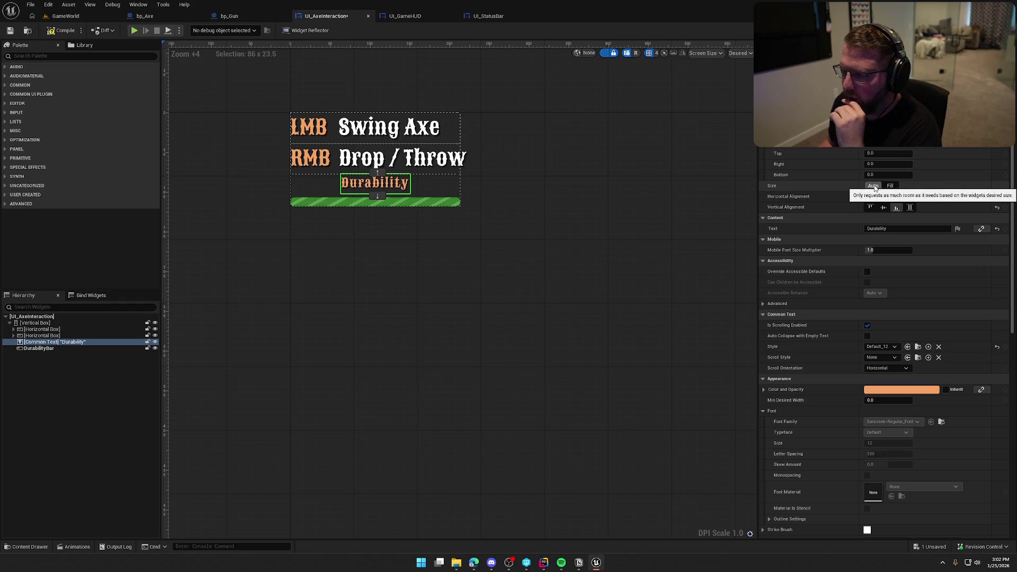
click(914, 207)
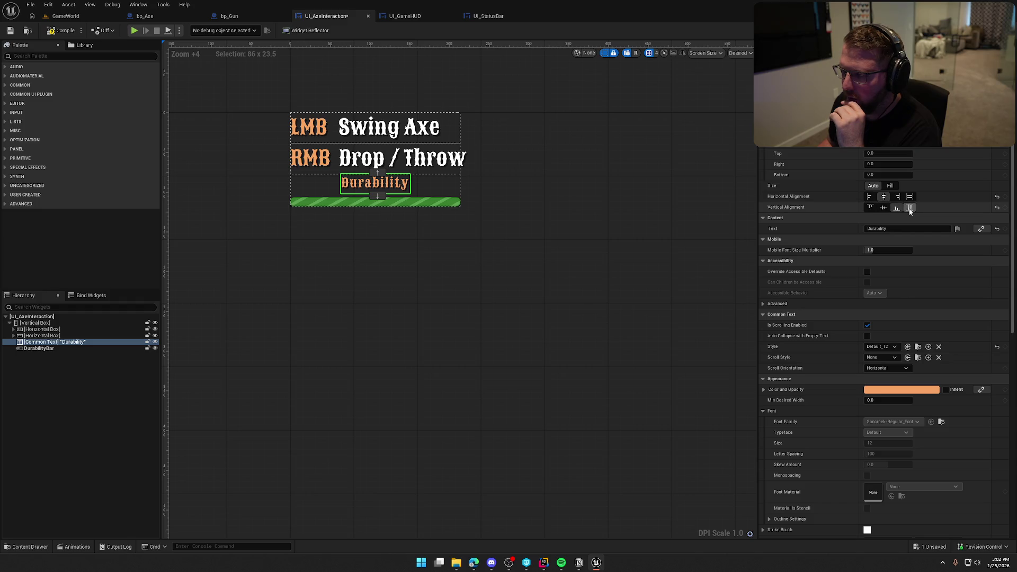
Step: Set the DurabilityBar size to Fill, then go back to GameWorld
click(42, 348)
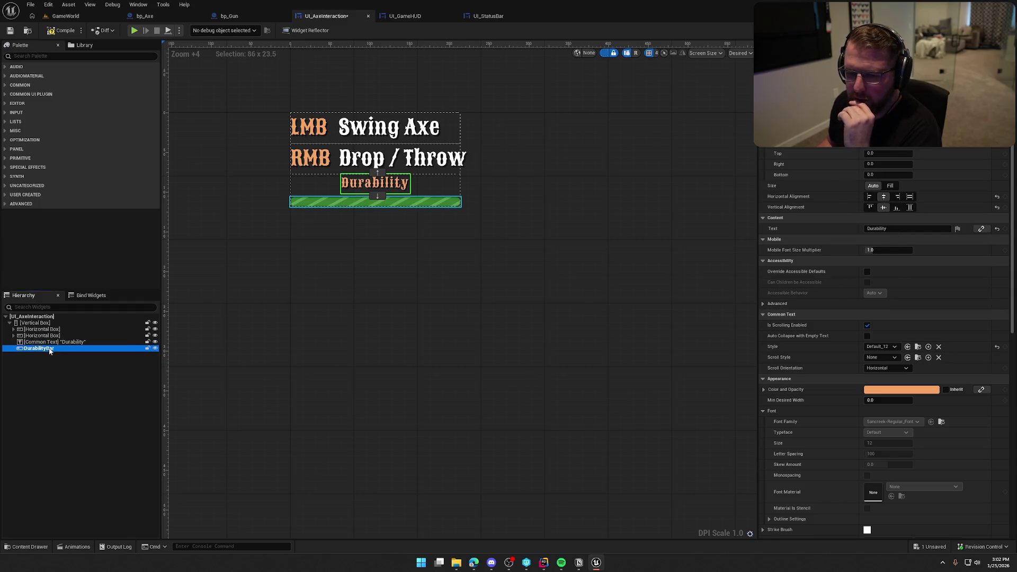
click(892, 187)
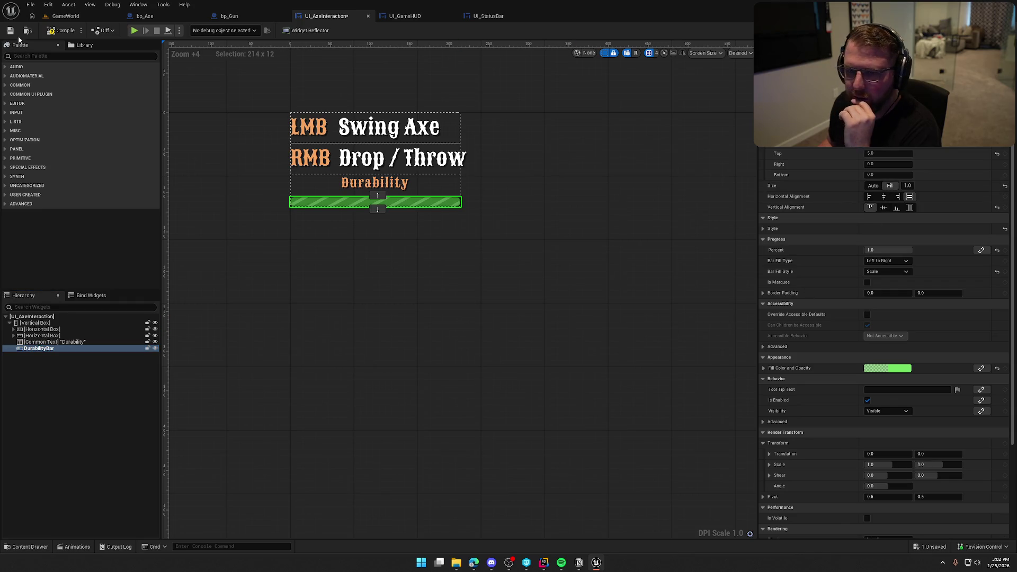
click(66, 16)
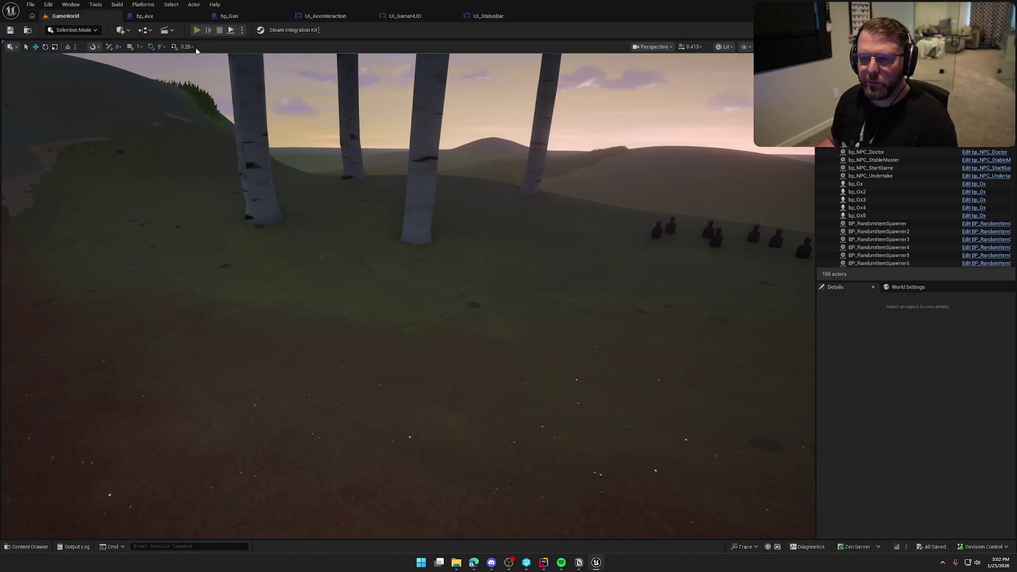
Step: Play-test the game, walking toward the water and open field, then stop
click(197, 29)
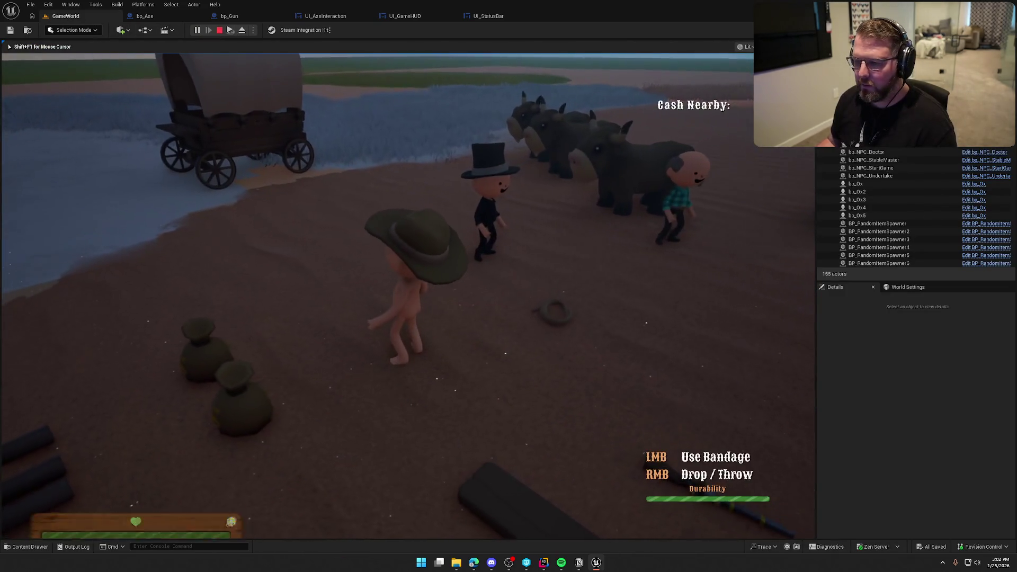
key(shift+w)
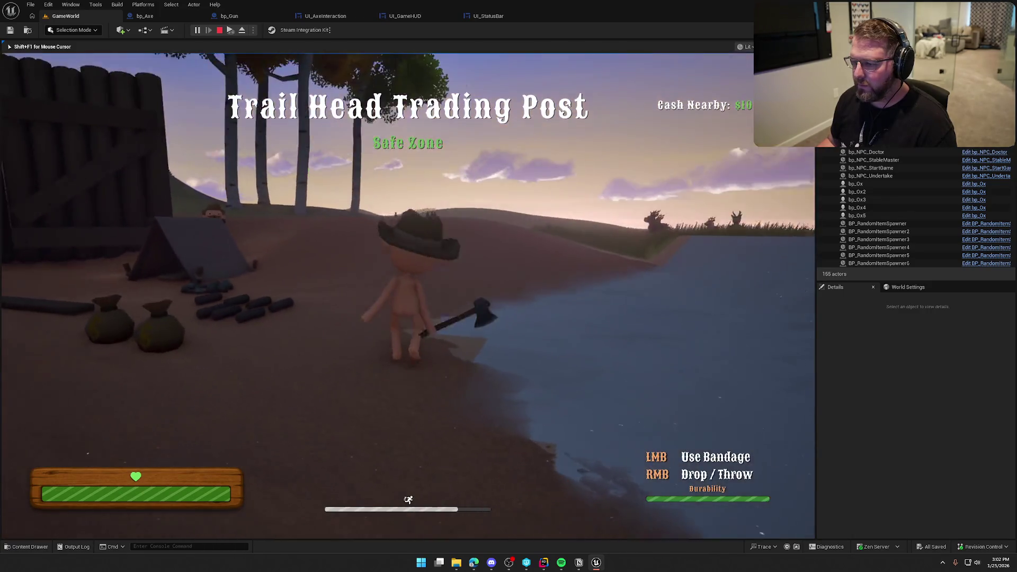
key(w)
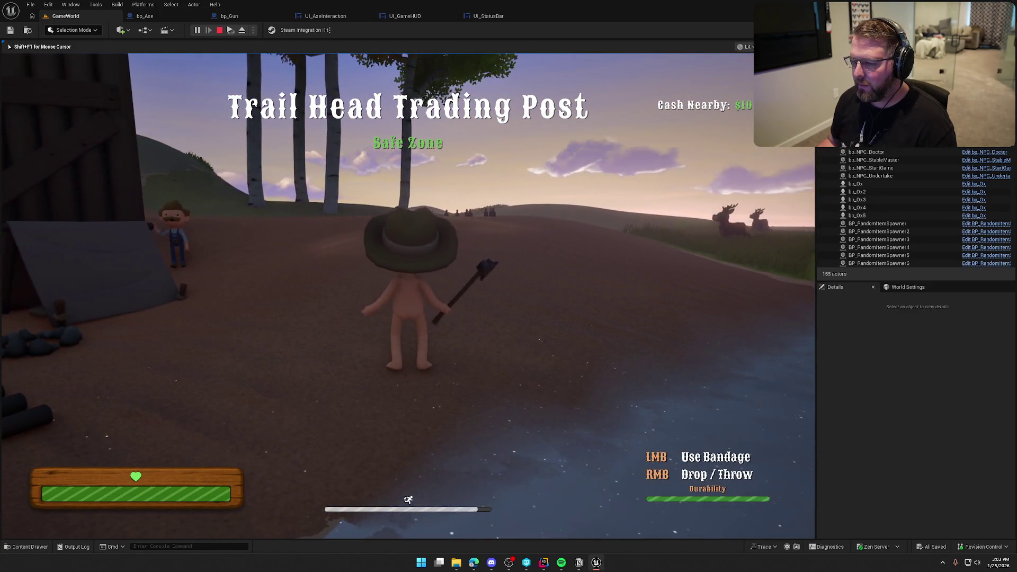
key(Escape)
Step: Recompile the bp_Axe blueprint and return to the UI_AxeInteraction designer
click(144, 16)
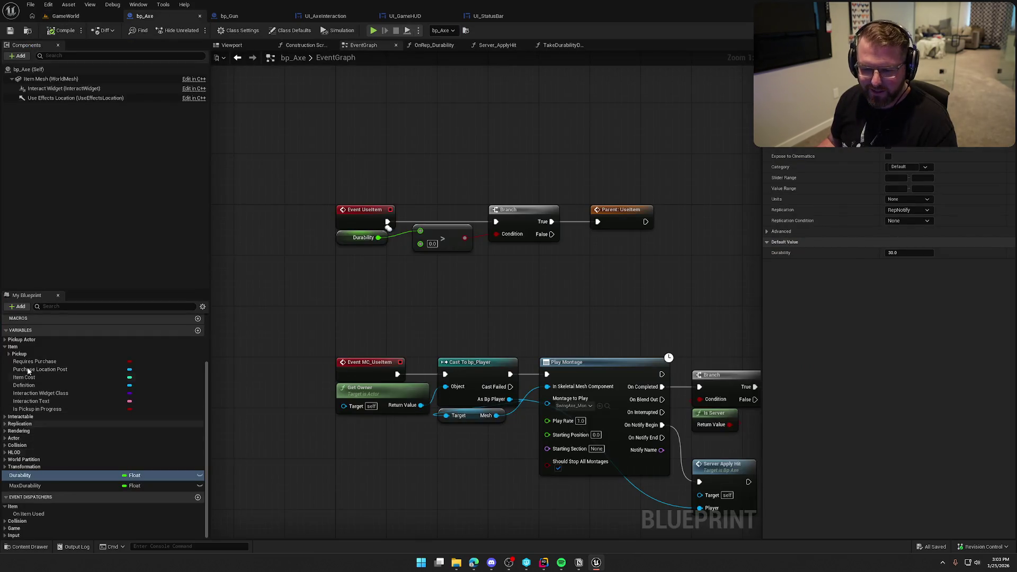
click(55, 401)
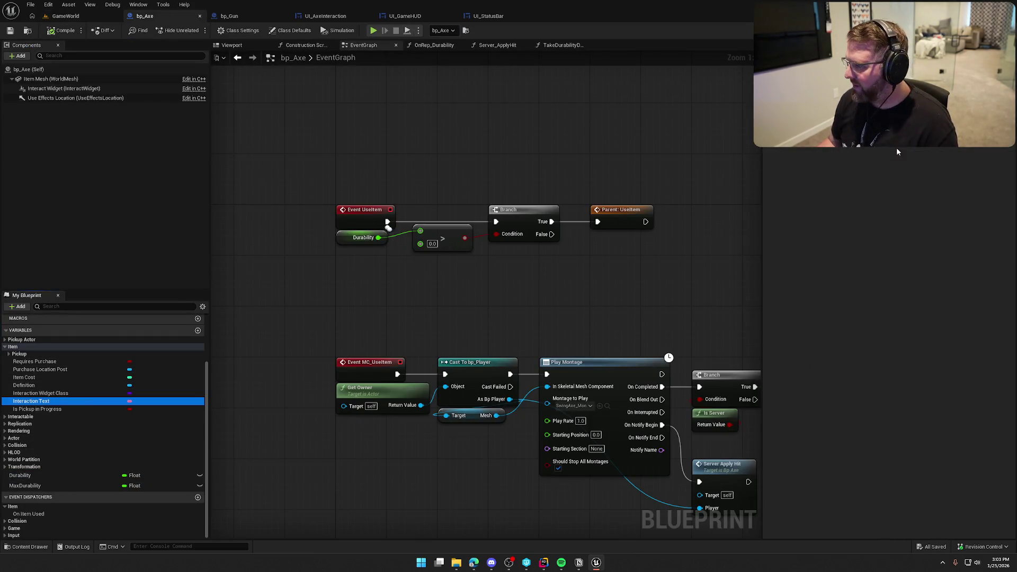
click(846, 150)
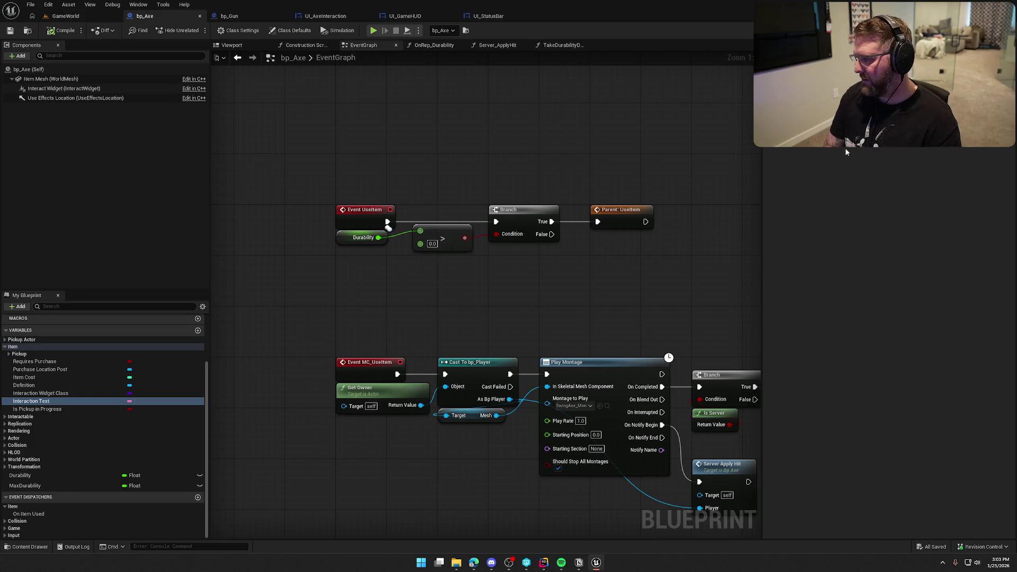
click(55, 33)
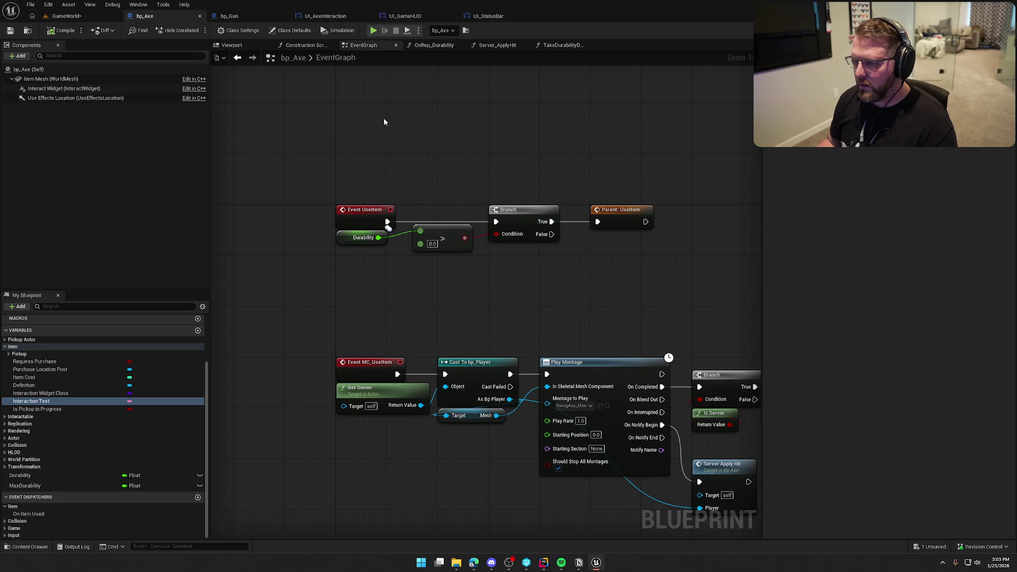
click(347, 17)
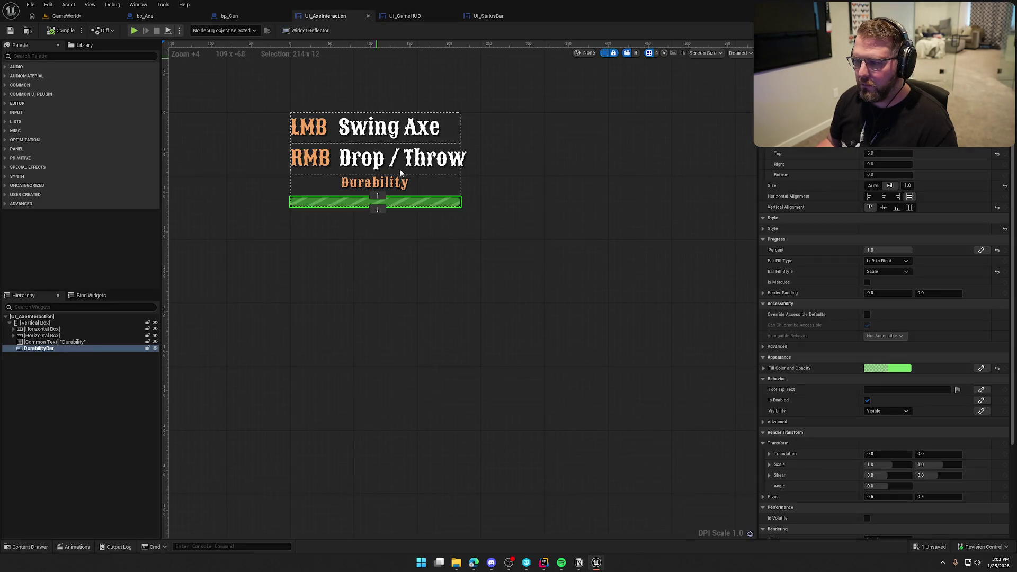
Step: Give the Drop / Throw row a bottom padding of 5 and start a play-test
click(42, 341)
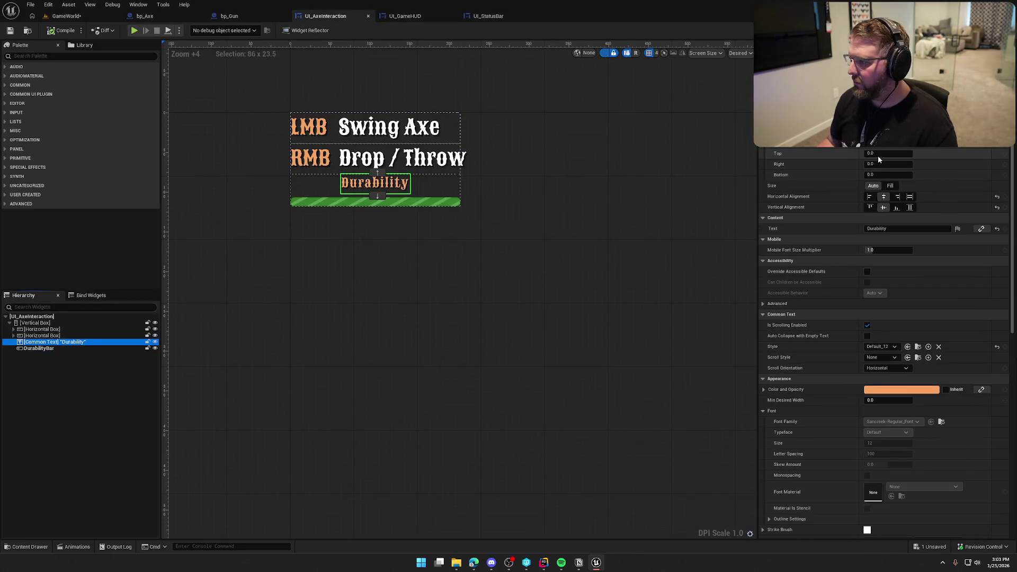
click(42, 336)
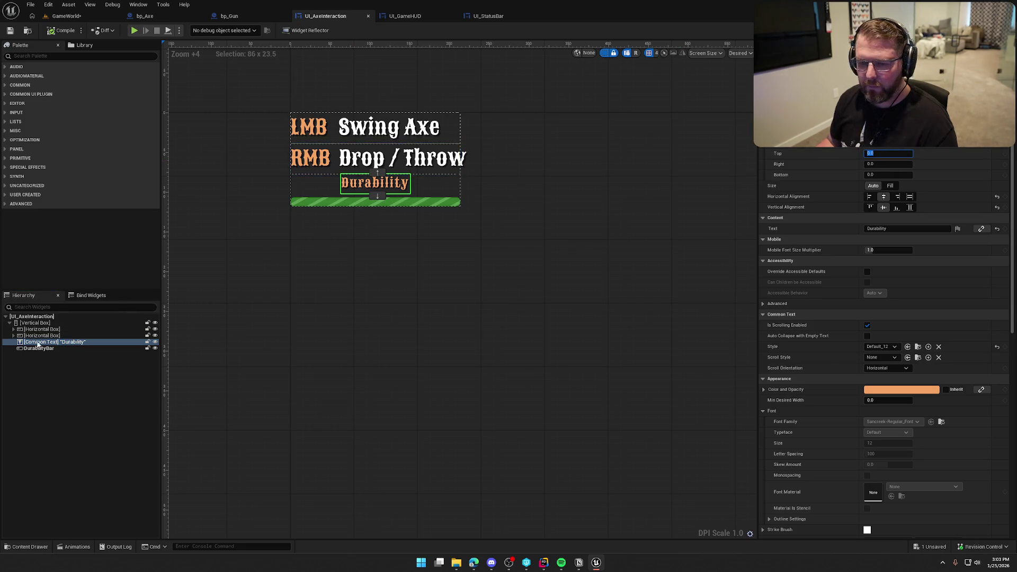
click(874, 176)
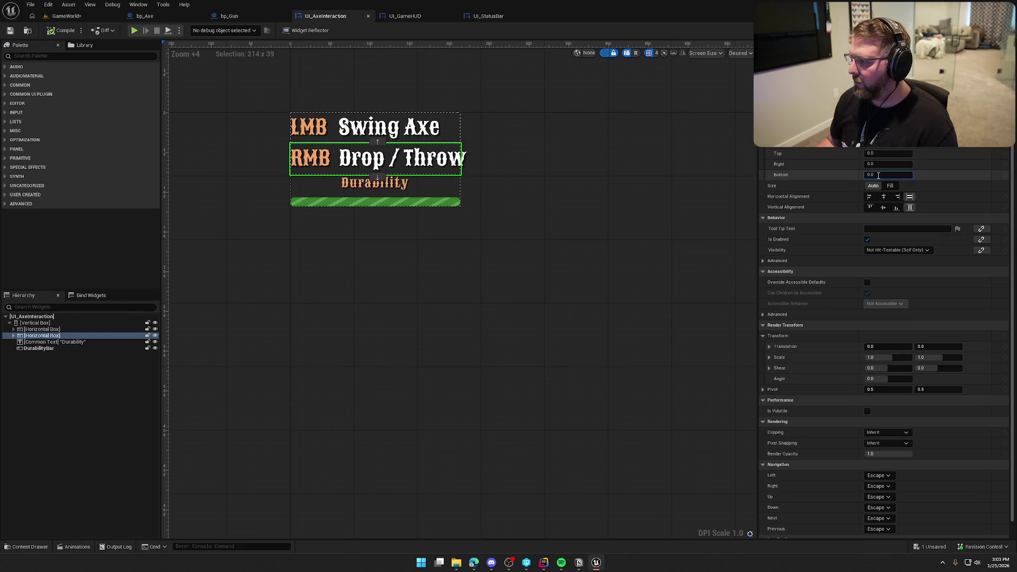
text(5)
key(Return)
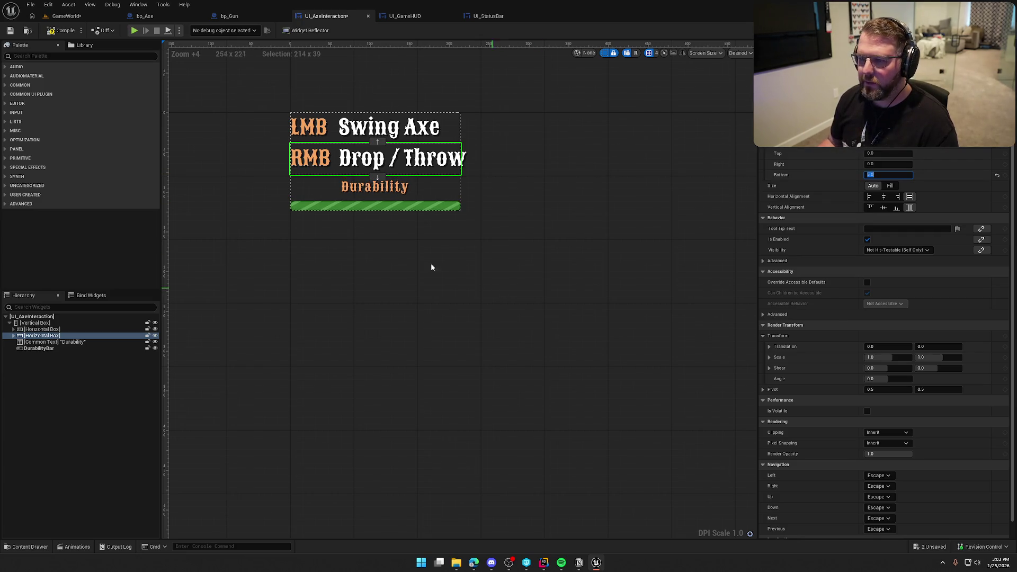
click(80, 30)
key(alt+p)
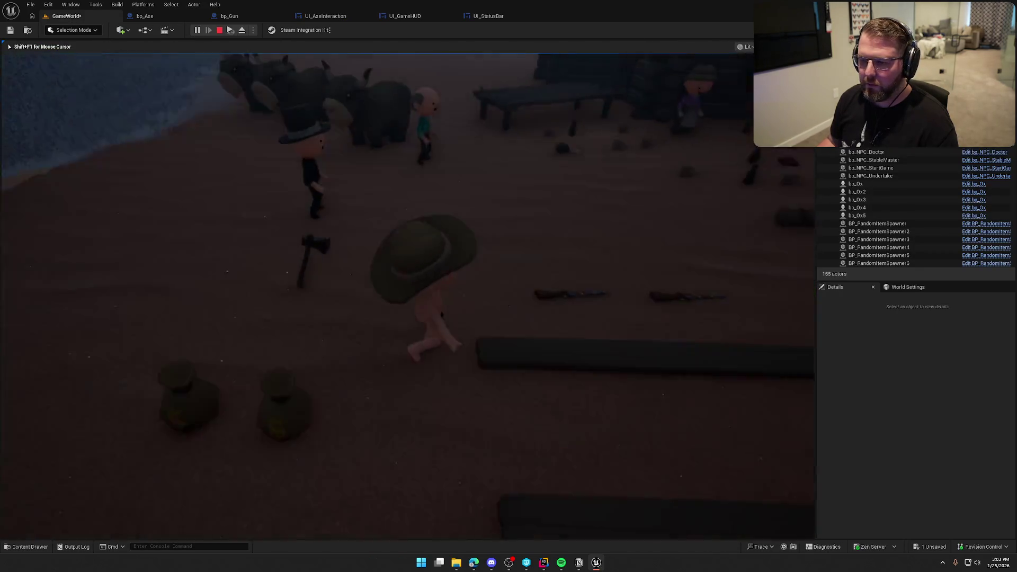
Step: Pick up the axe at the Trading Post and run across the field toward the birch trees to inspect the HUD
key(e)
key(shift+w)
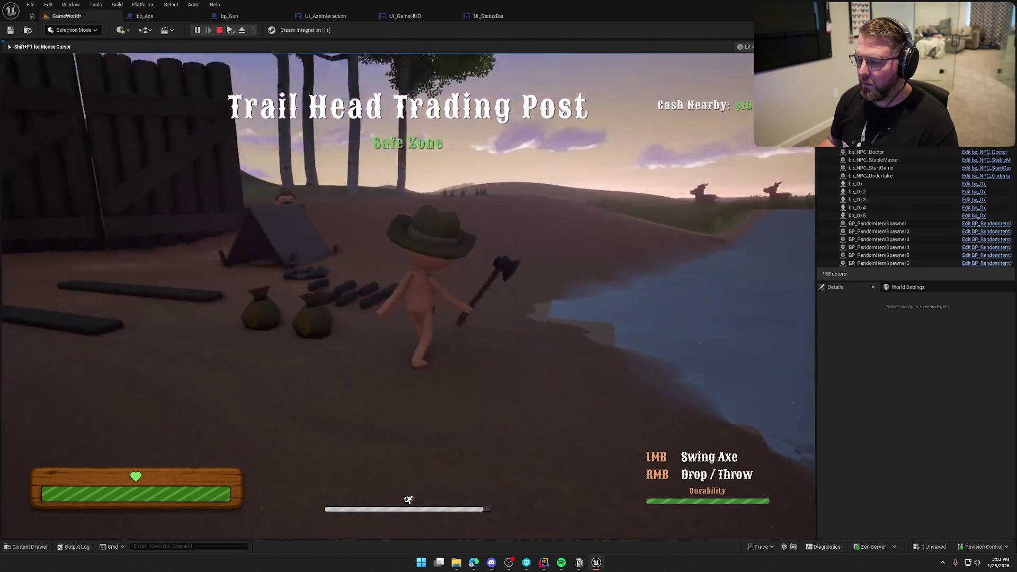
key(shift+w)
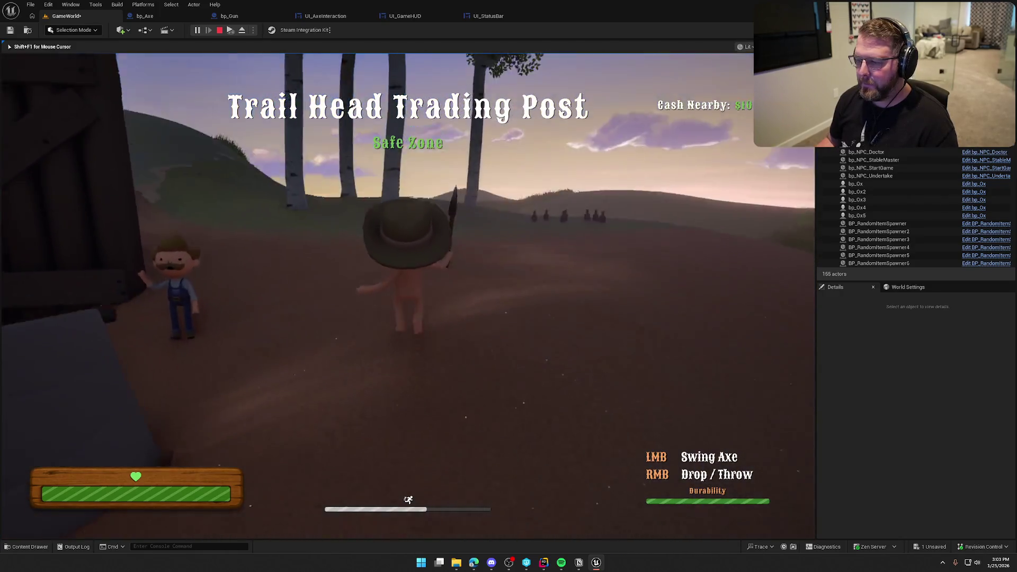
key(w)
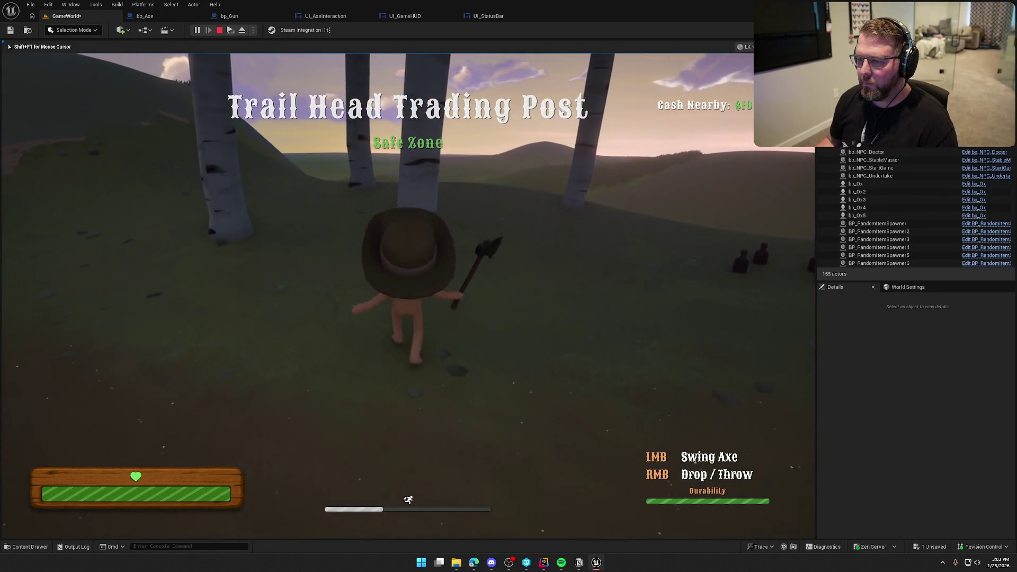
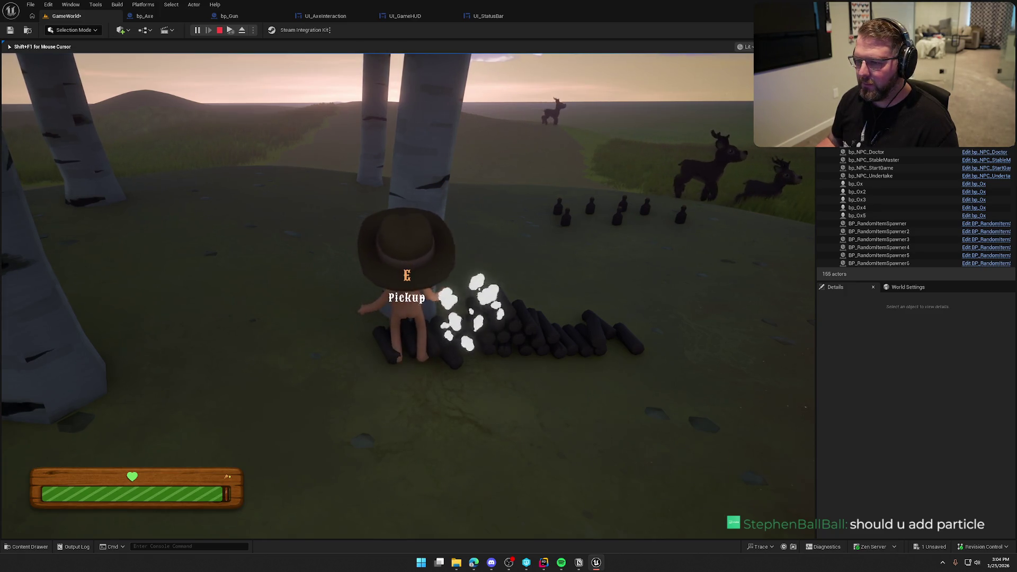
Step: Pick up a log from the hillside woodpile and carry it down to the camp tent and fire pit
key(e)
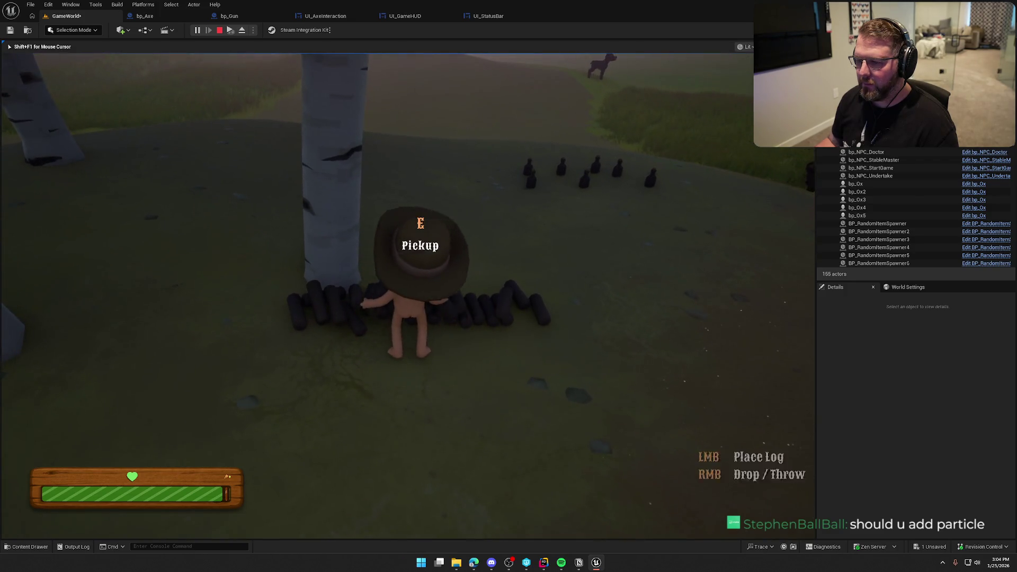
key(shift+w)
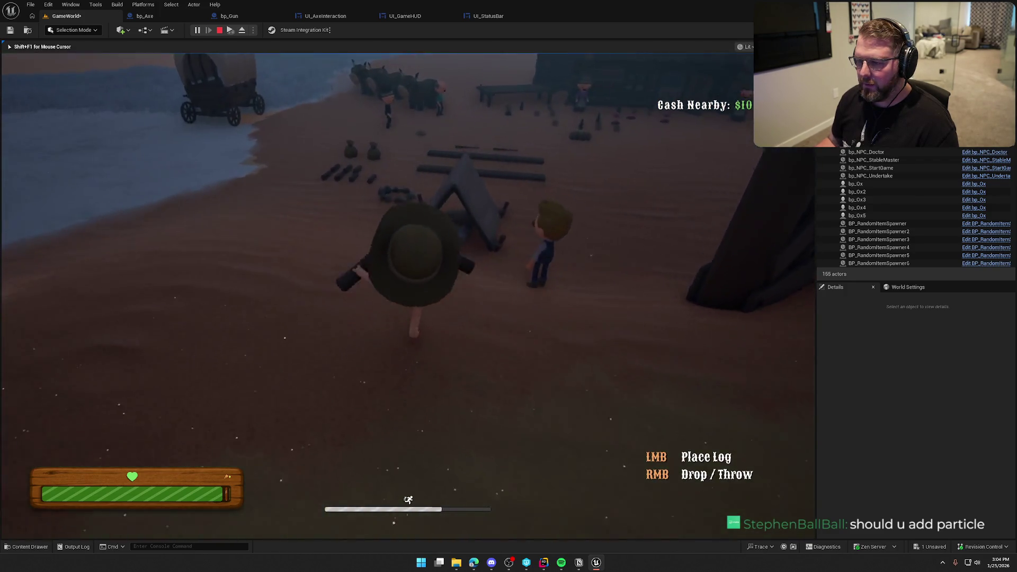
key(w)
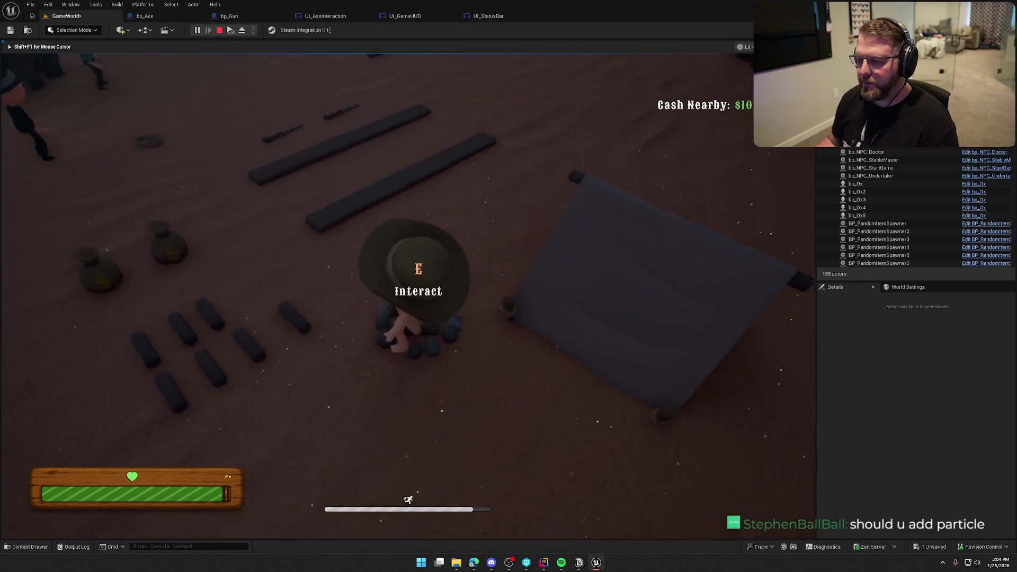
Step: Sprint back up to the pile, grab a second log, and walk it past the tent to the fire
key(shift+w)
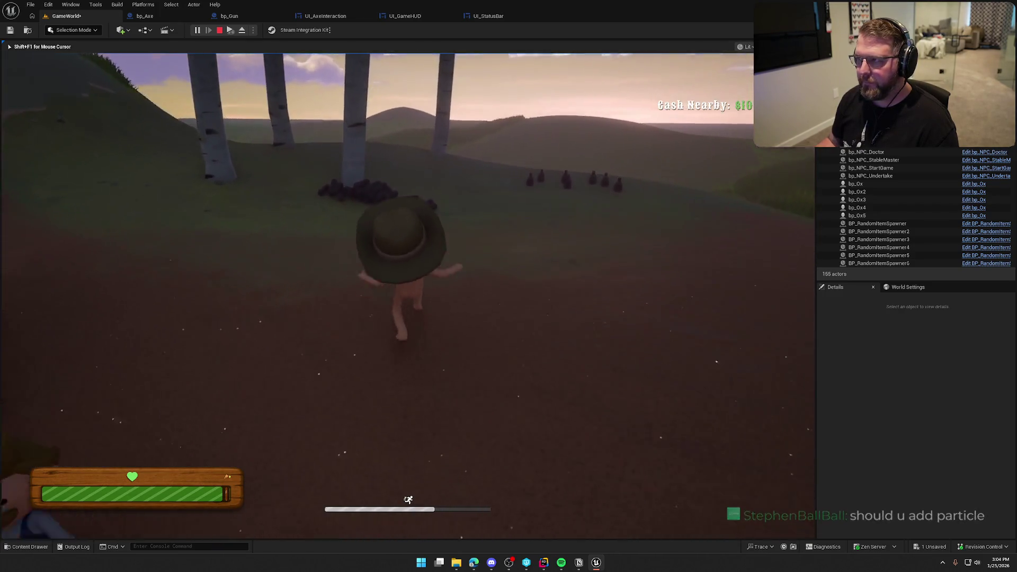
key(e)
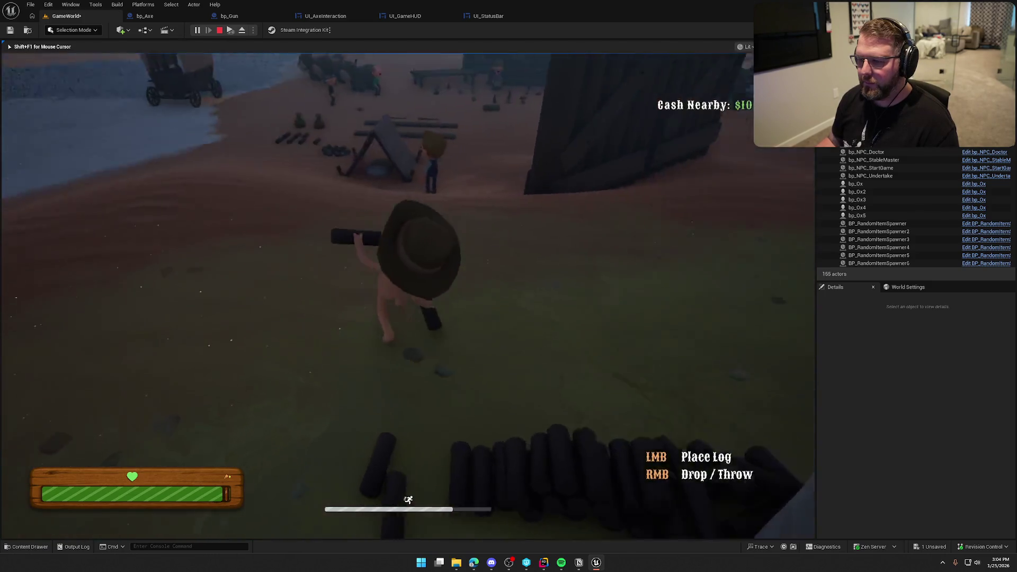
key(w)
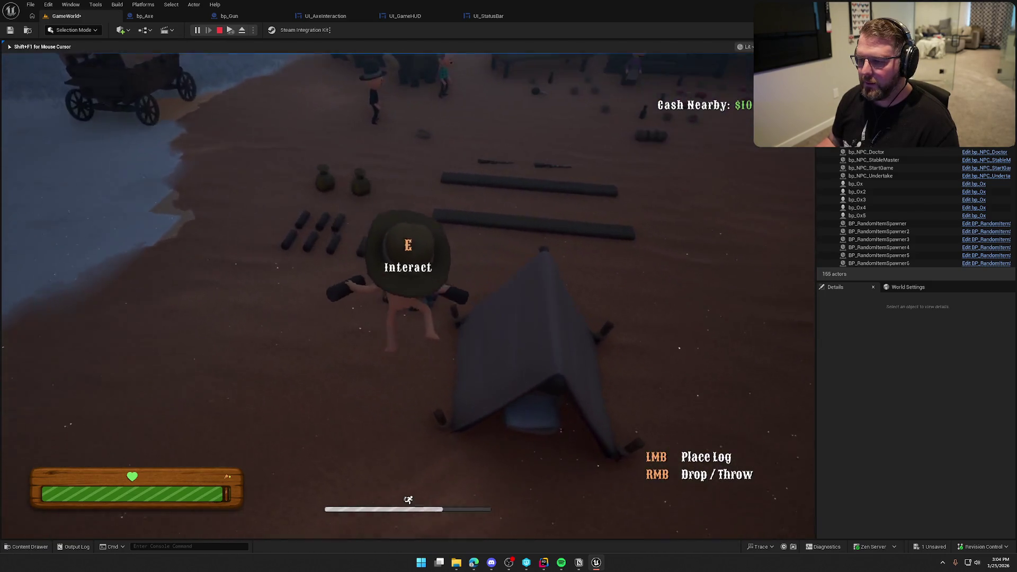
key(w)
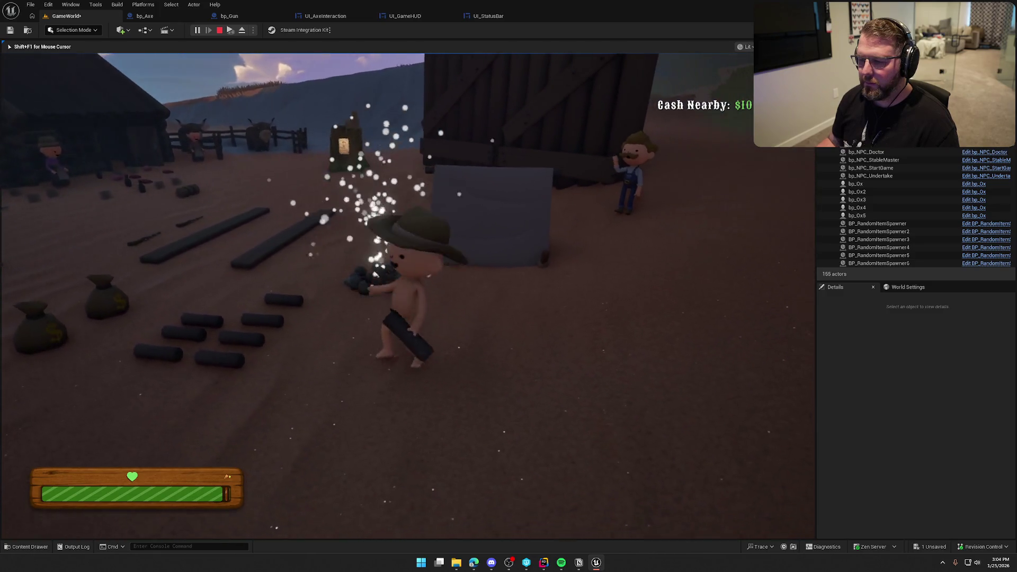
Step: Bring the carried log to the sparking campfire by the tent, look around, then end Play-In-Editor with Esc
key(e)
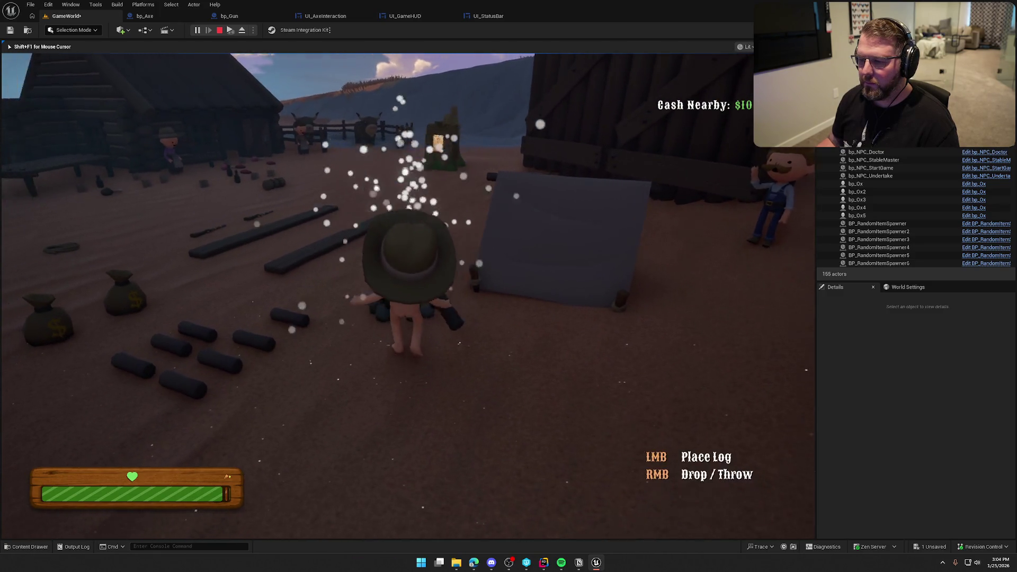
key(w)
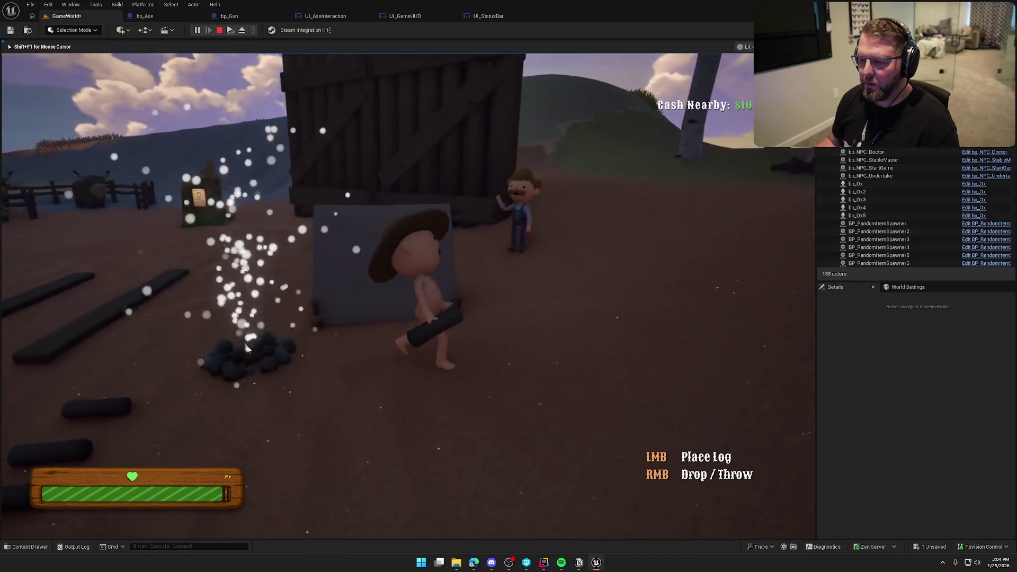
key(s)
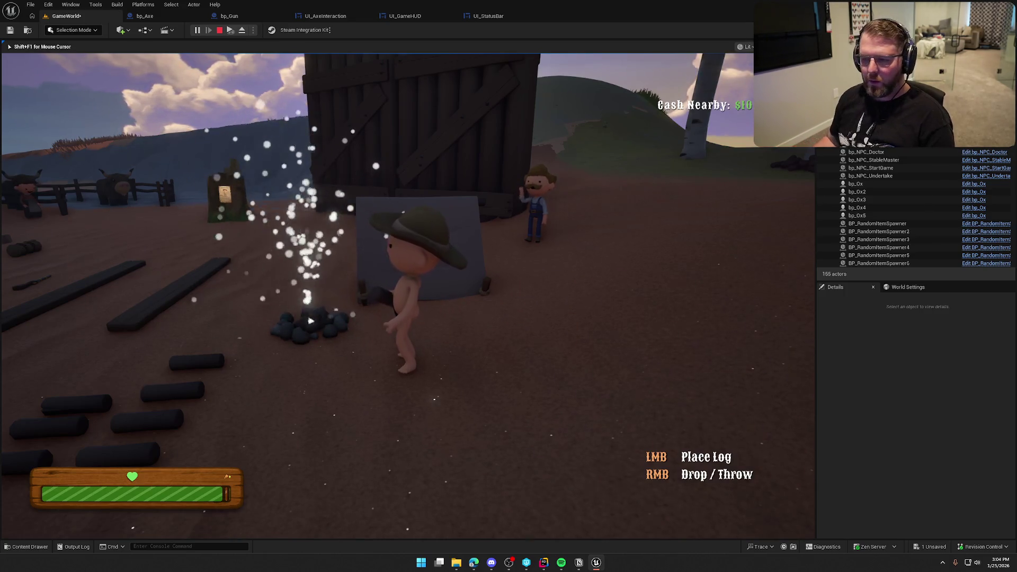
mouse_move(378, 296)
key(Escape)
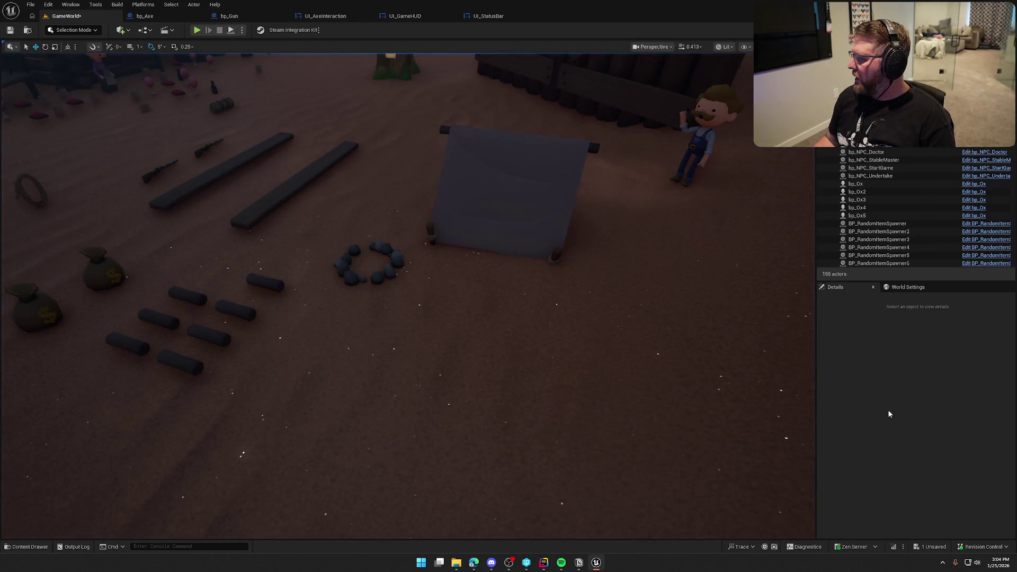